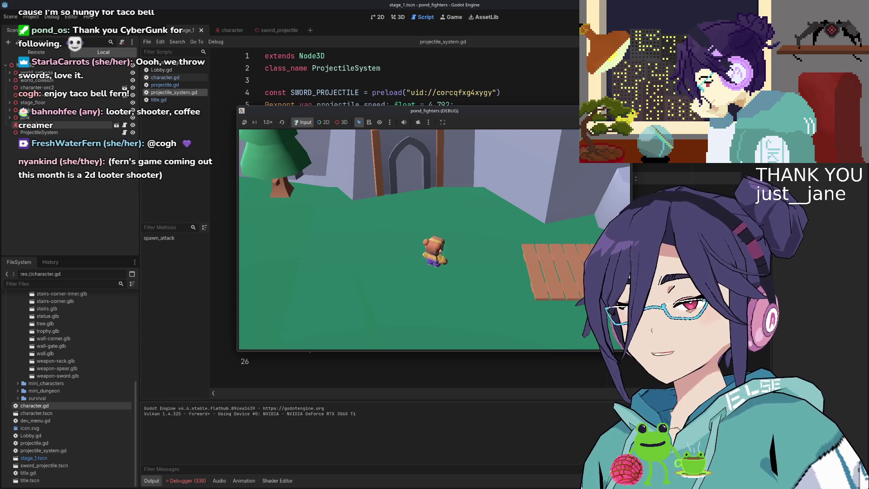
Step: Walk the bear around the level and onto the wooden plank path toward the stone arch
key("a")
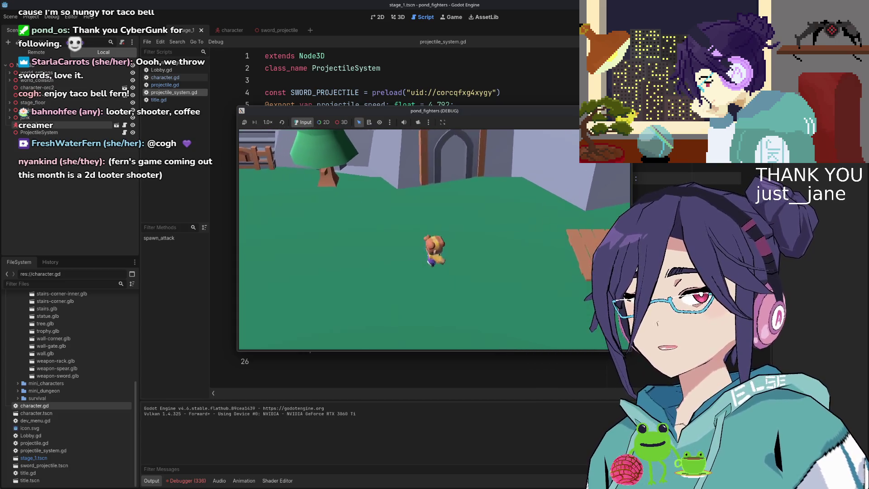
key("w")
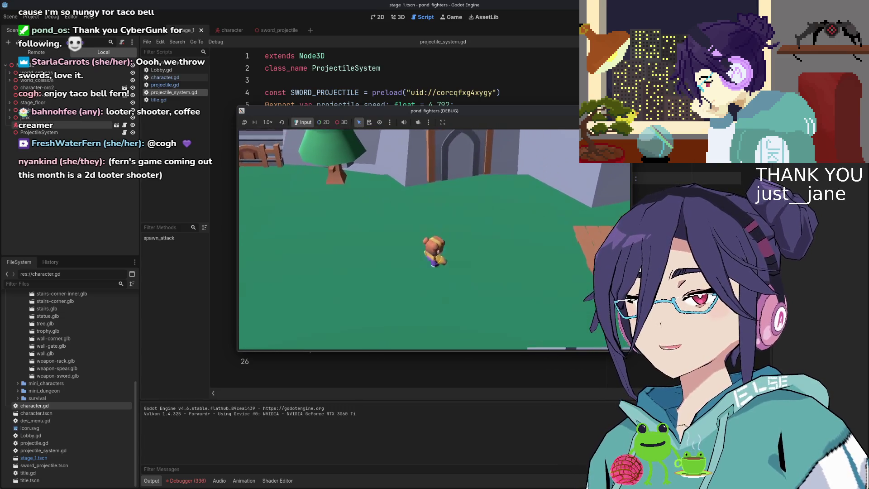
key("d")
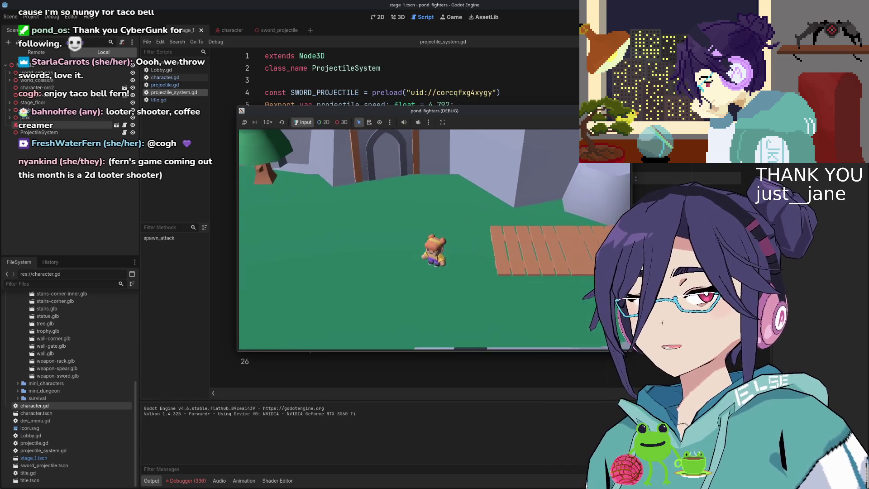
key("s")
key("w")
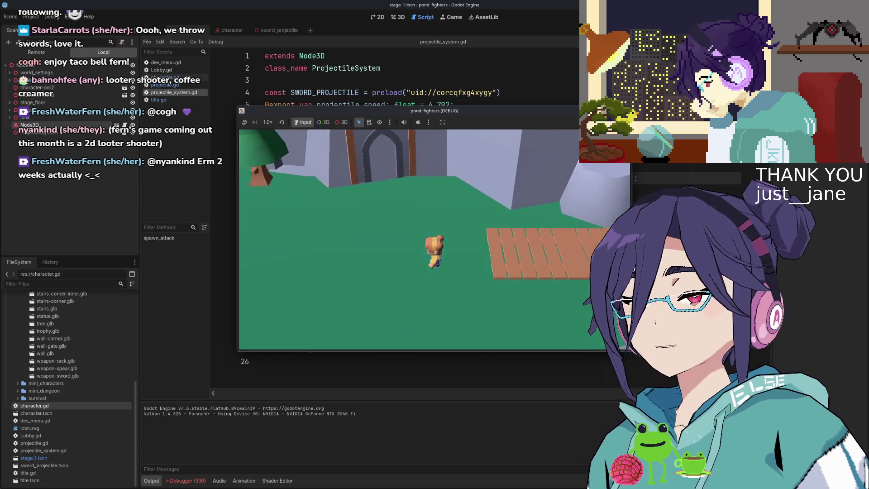
key("w")
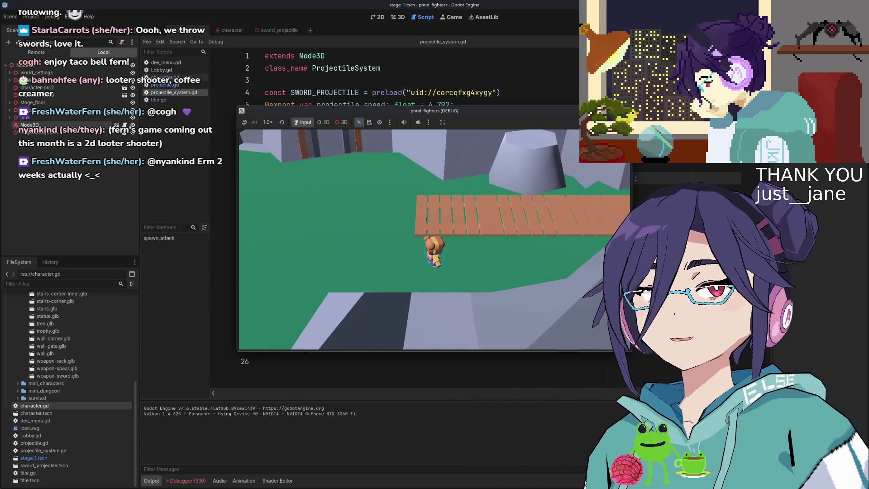
key("s")
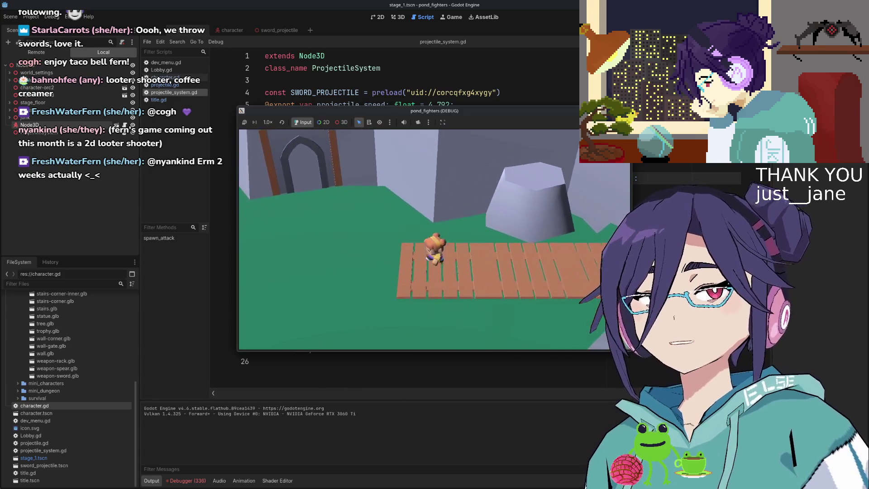
key("w")
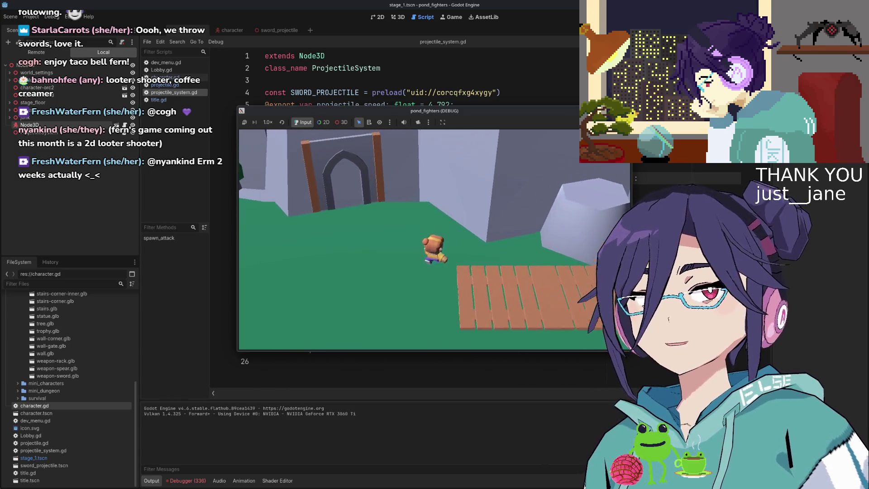
Step: Walk the bear off the planks onto the grass, back across, and toward the arch
key("s")
key("a")
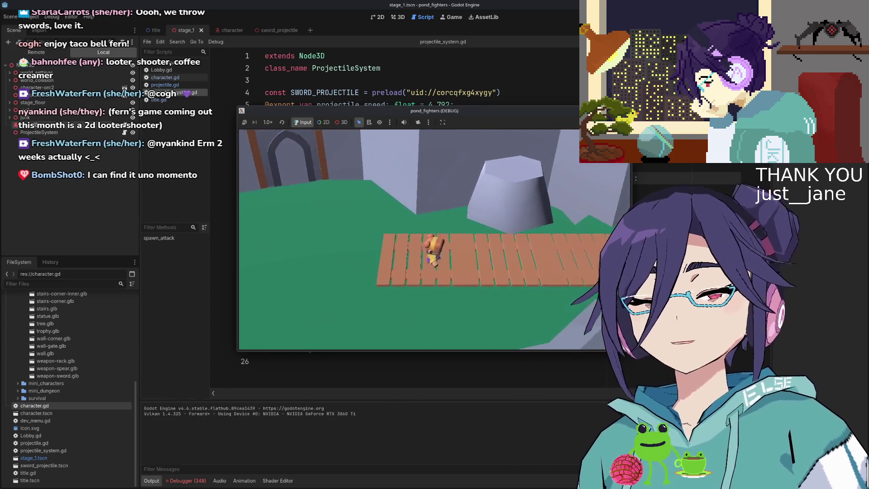
key("w")
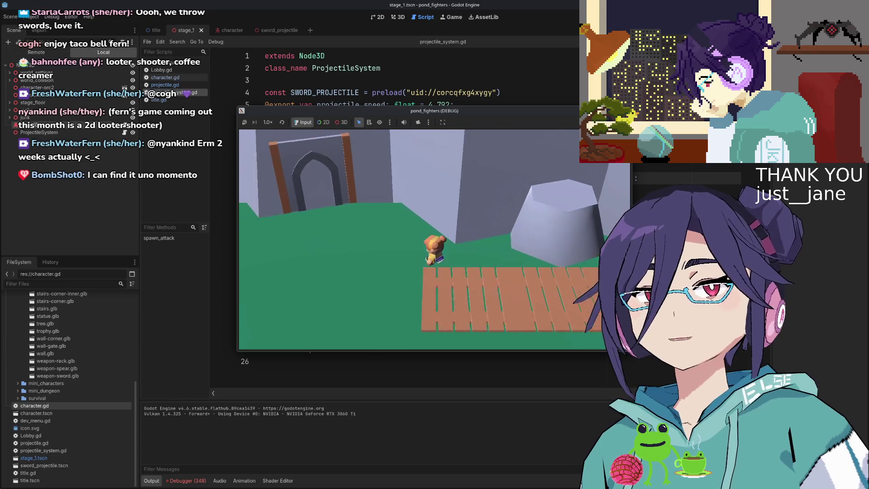
key("s")
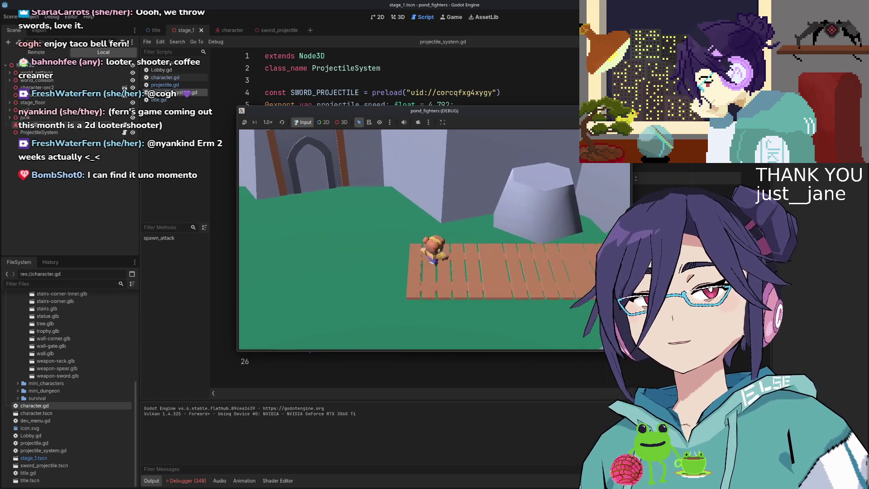
key("a")
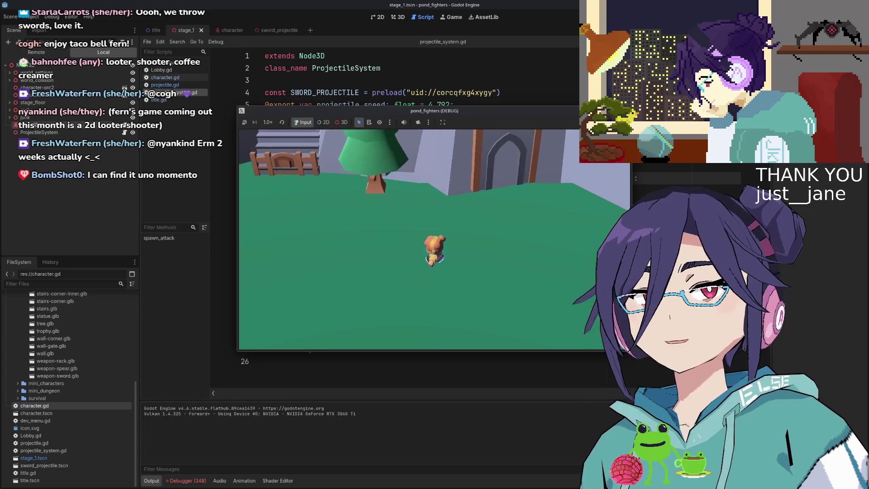
key("d")
key("s")
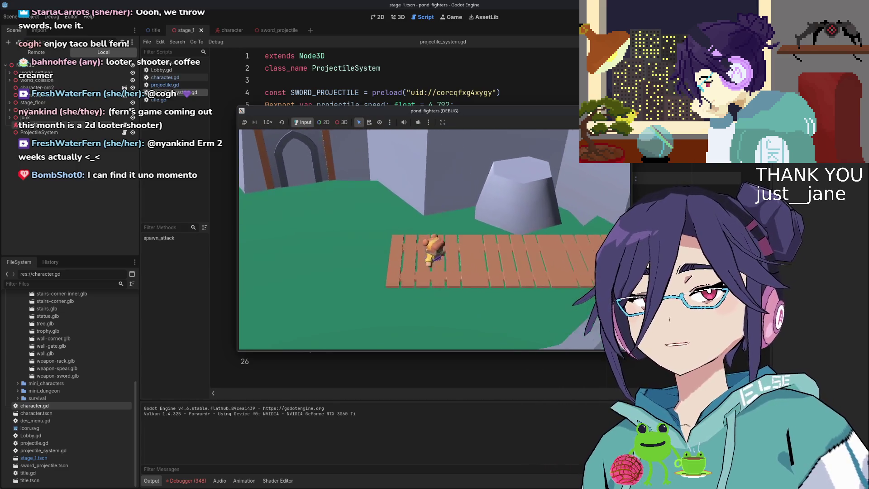
key("w")
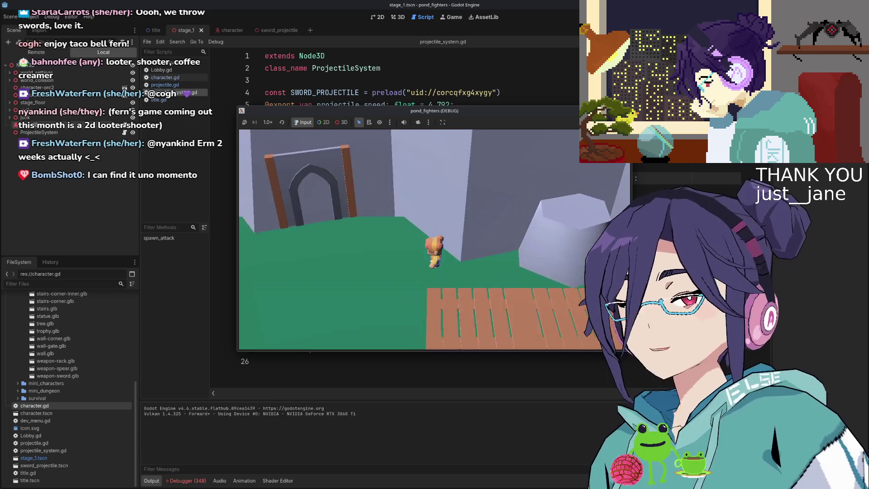
Step: Throw several more swords with the space key while turning the bear left and right
key("a")
key("space")
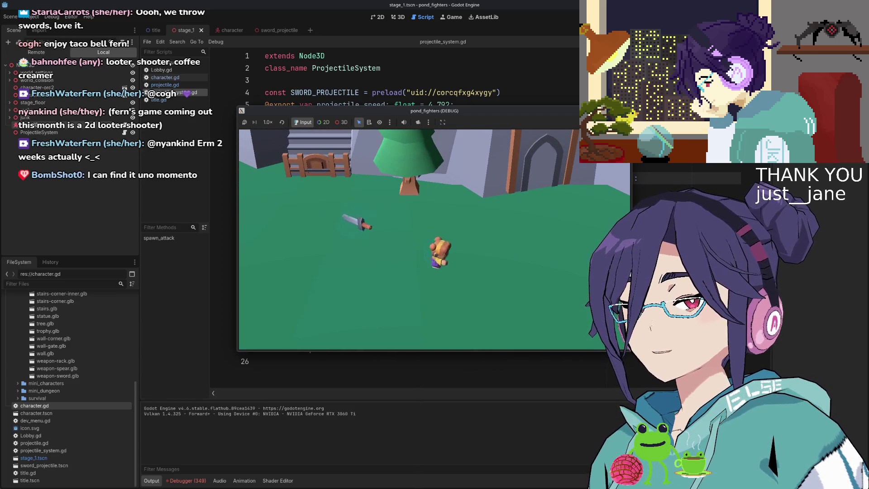
key("space")
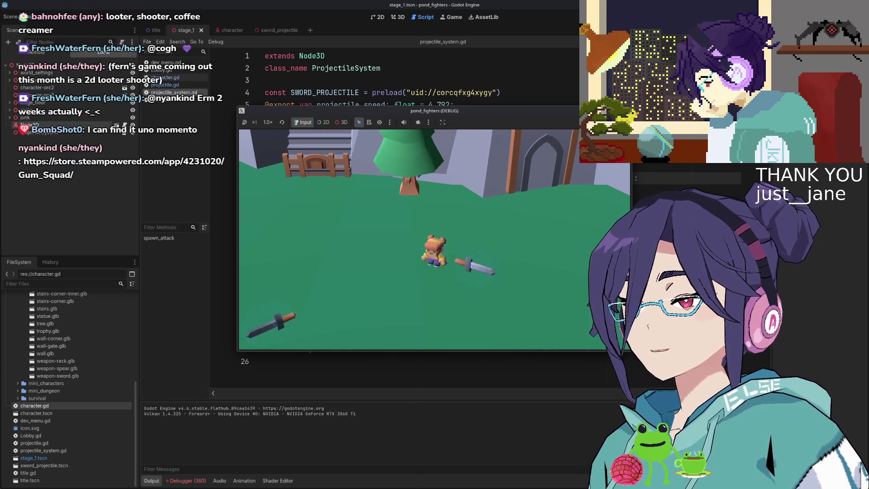
key("d")
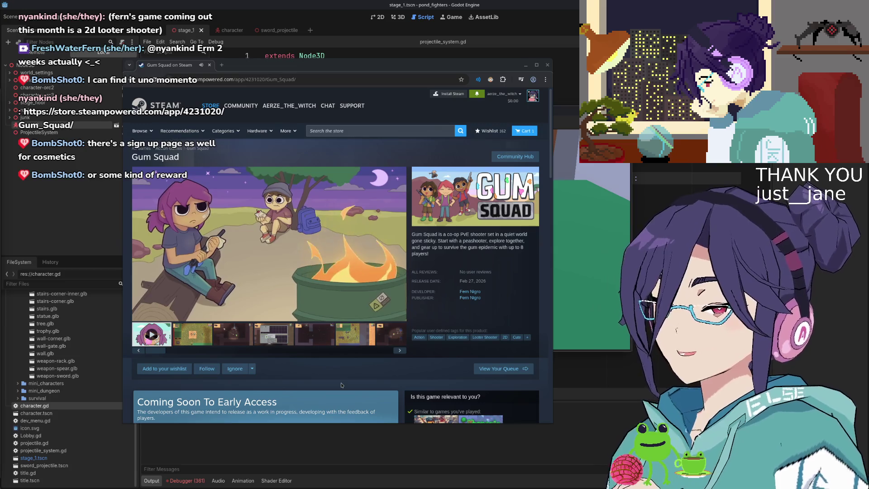
Step: Make the browser window taller and move it up and left on the screen
scroll(369, 369, "down", 2)
scroll(369, 370, "up", 1)
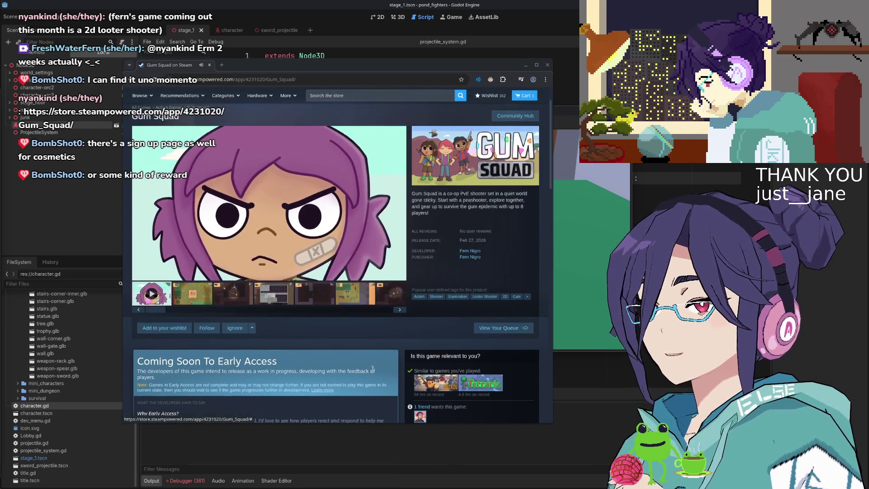
left_click_drag(382, 424, 382, 478)
left_click_drag(405, 72, 395, 33)
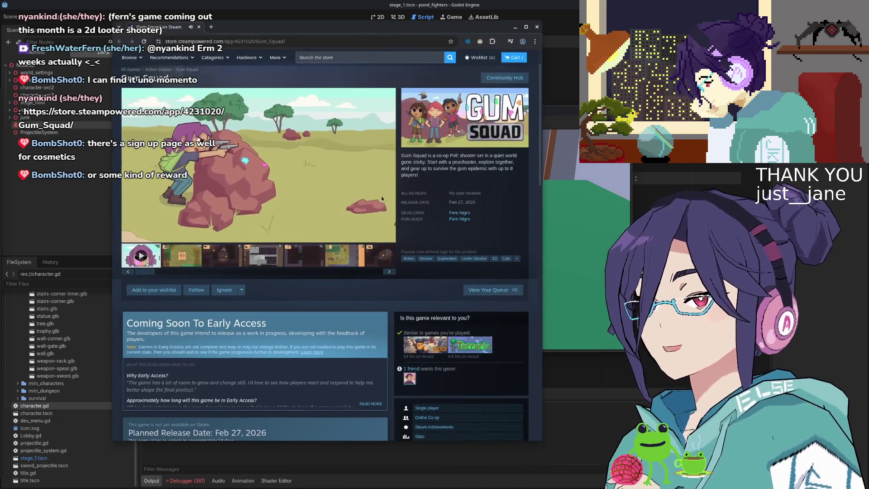
left_click_drag(375, 440, 369, 470)
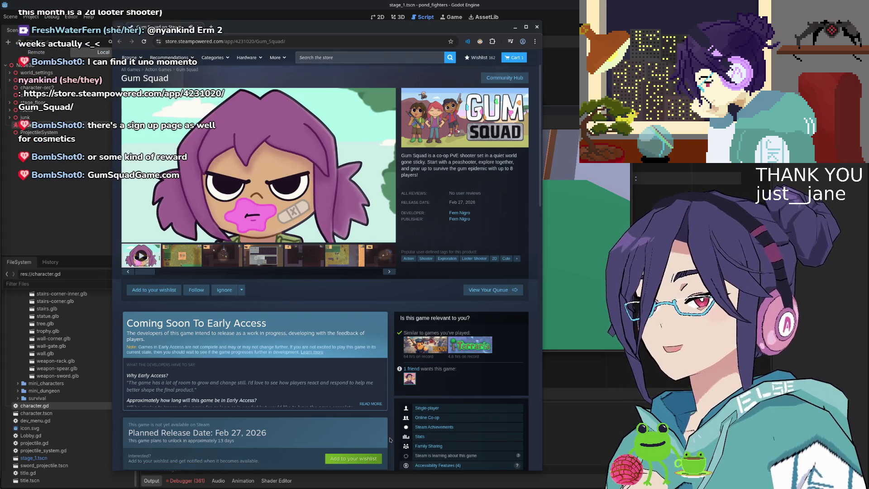
scroll(389, 440, "up", 1)
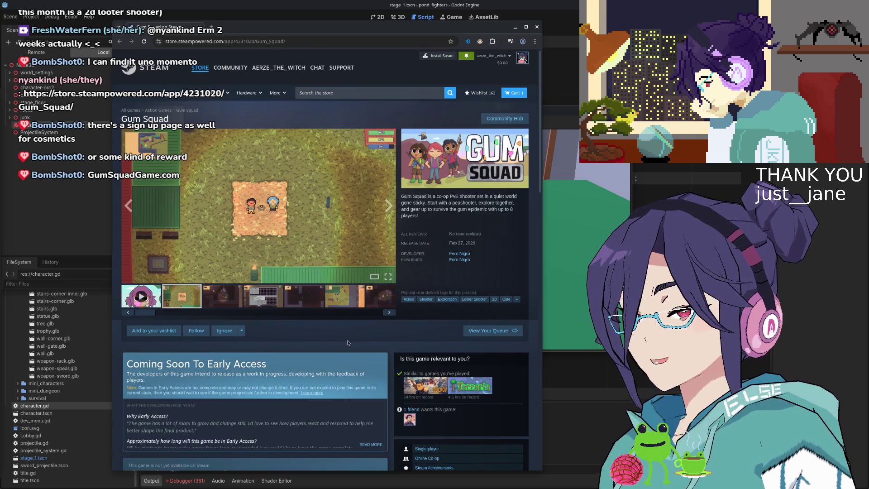
scroll(271, 317, "down", 2)
Step: Add Gum Squad to the wishlist, then view the dungeon and inventory screenshots
left_click(154, 219)
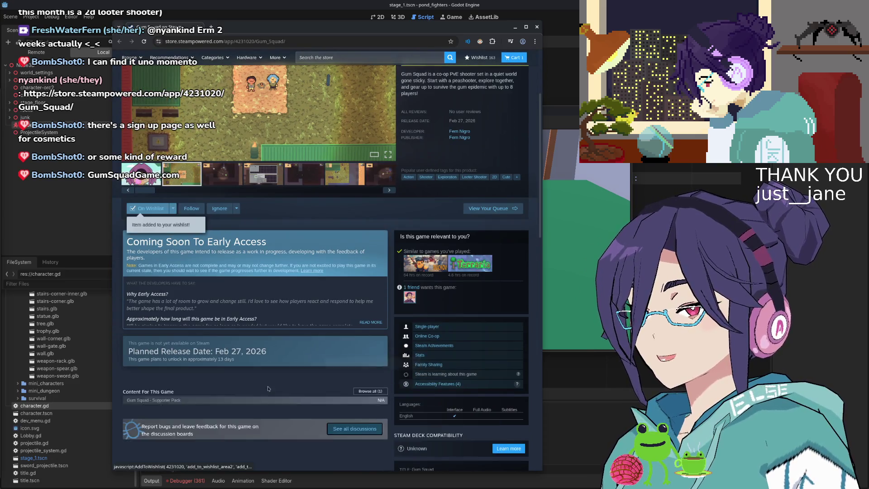
scroll(190, 236, "up", 3)
left_click(215, 295)
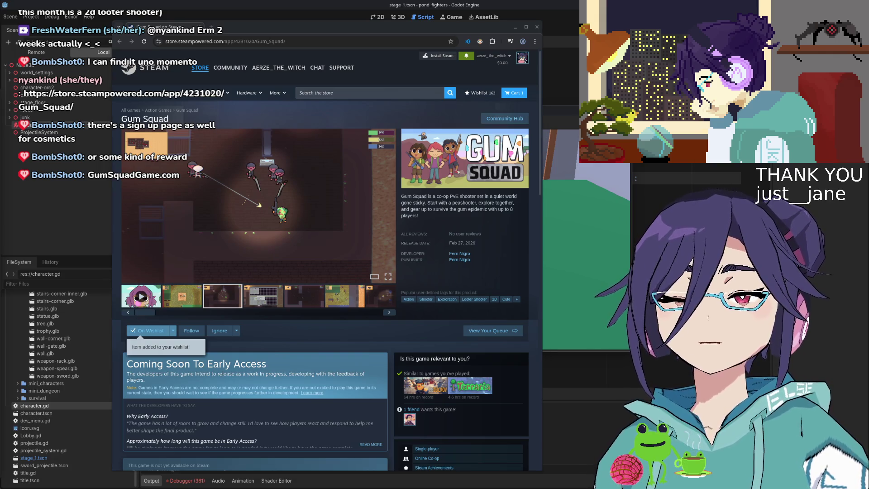
mouse_move(278, 216)
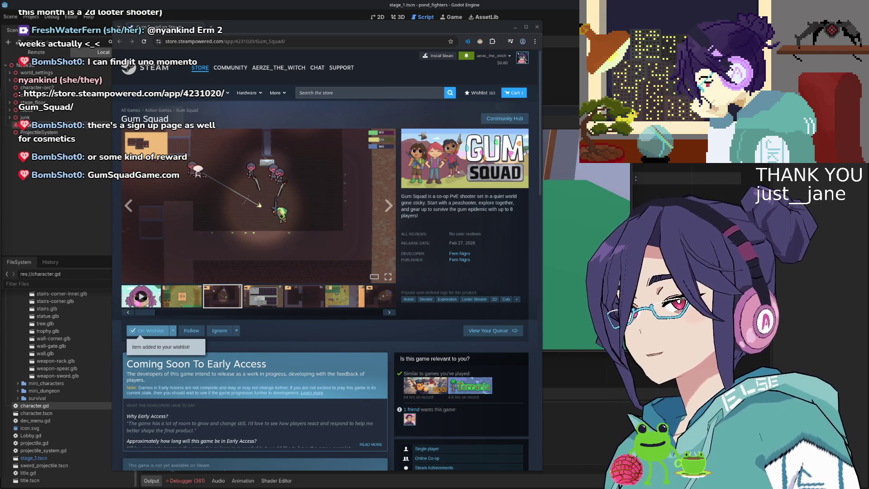
left_click(196, 302)
left_click(230, 303)
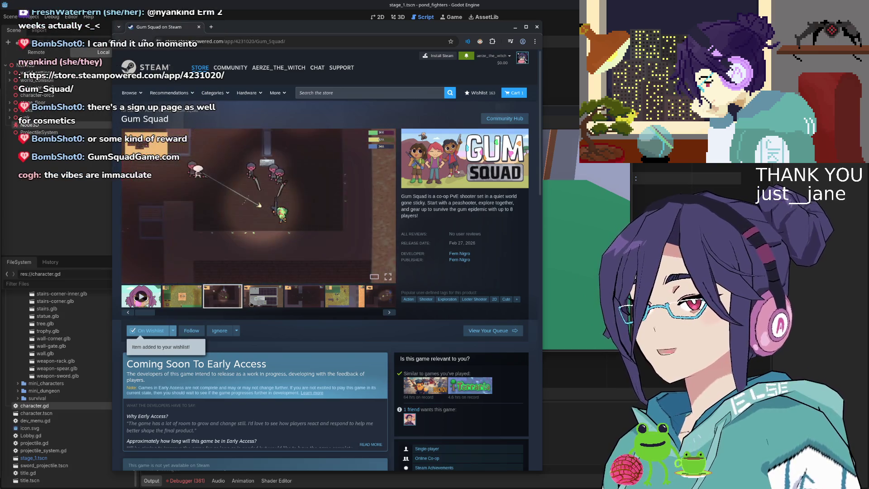
left_click(263, 305)
Step: Step through the later screenshots, ending on the dark map shot
left_click(222, 297)
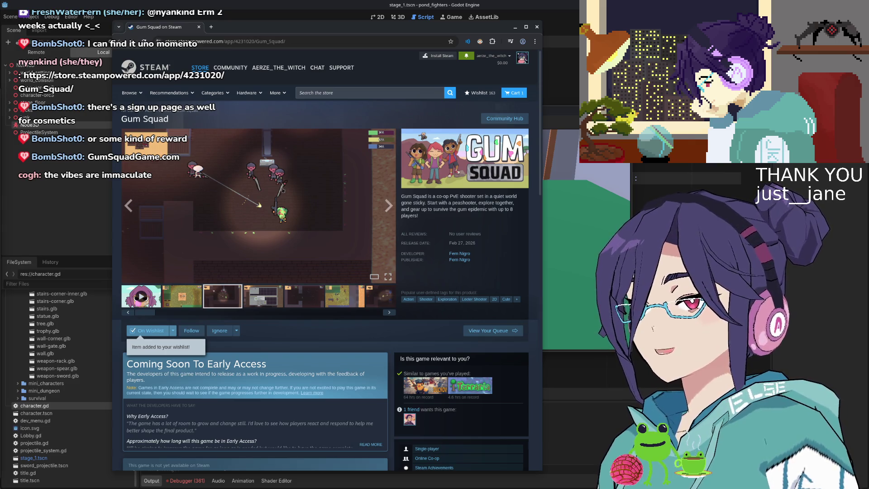
left_click(263, 297)
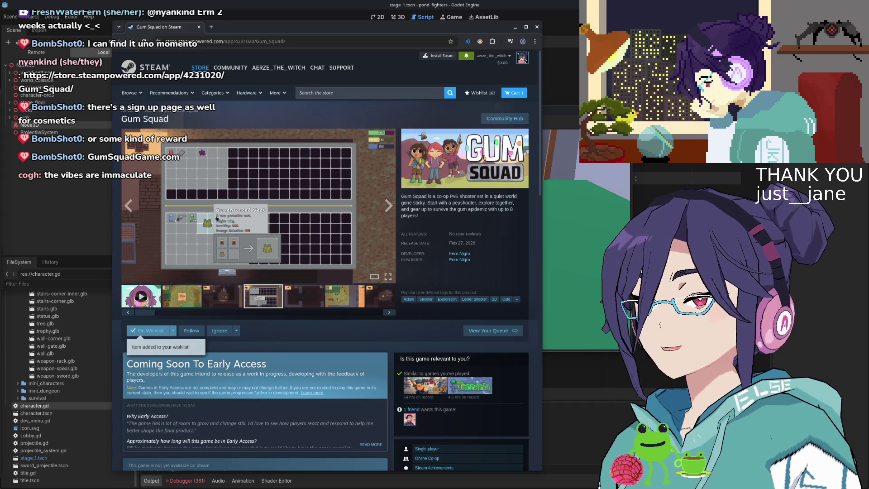
left_click(290, 297)
left_click(326, 298)
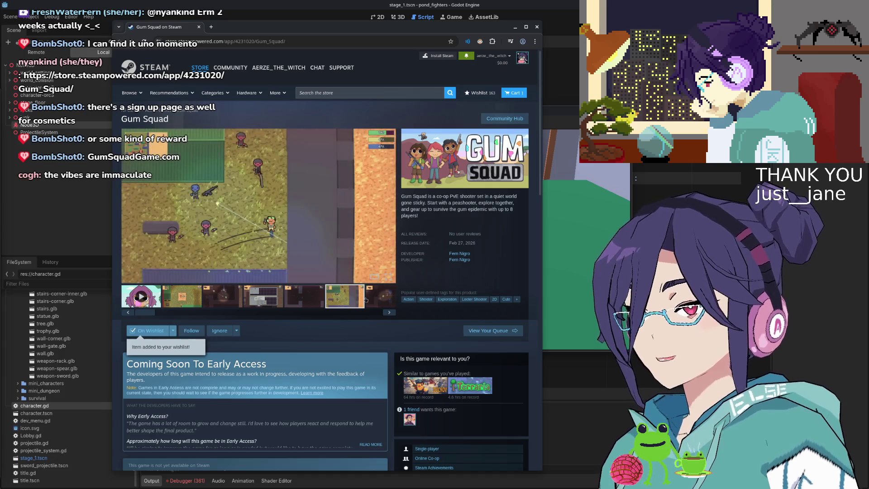
left_click(362, 299)
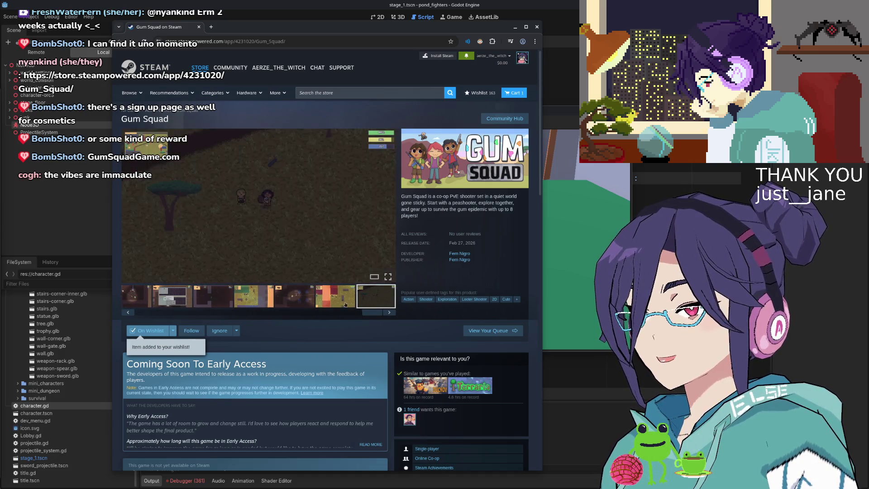
left_click(374, 300)
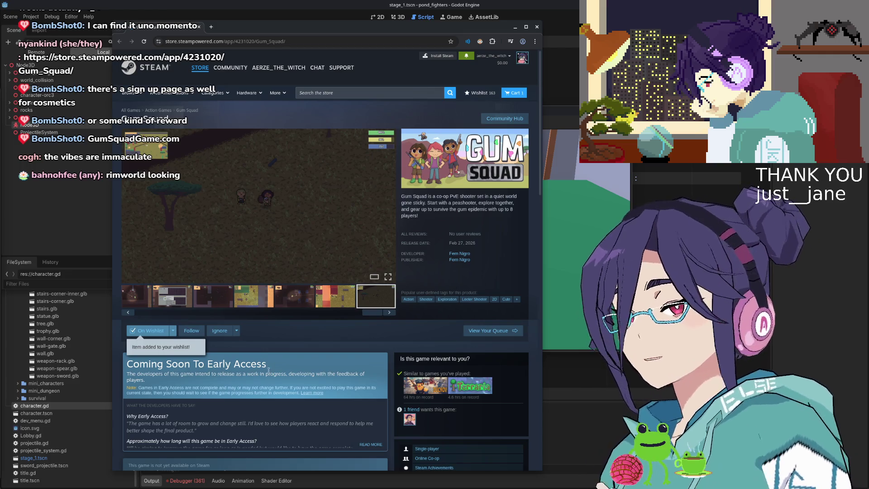
Step: Scroll down the Gum Squad page and back to the top, then view two more screenshots
scroll(268, 370, "down", 4)
scroll(333, 359, "down", 3)
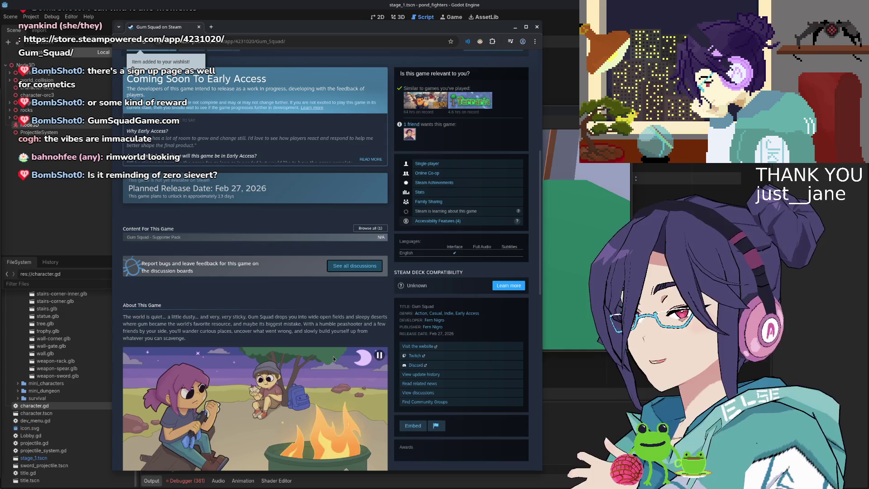
scroll(333, 358, "up", 2)
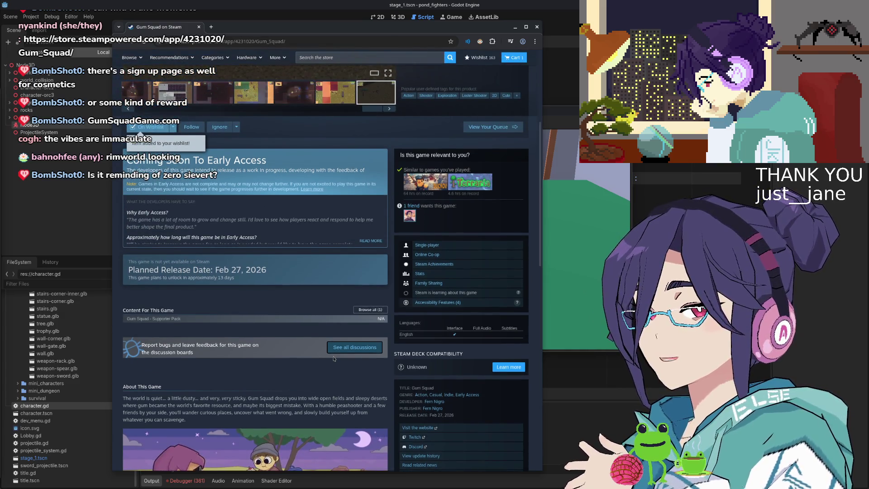
scroll(333, 359, "down", 4)
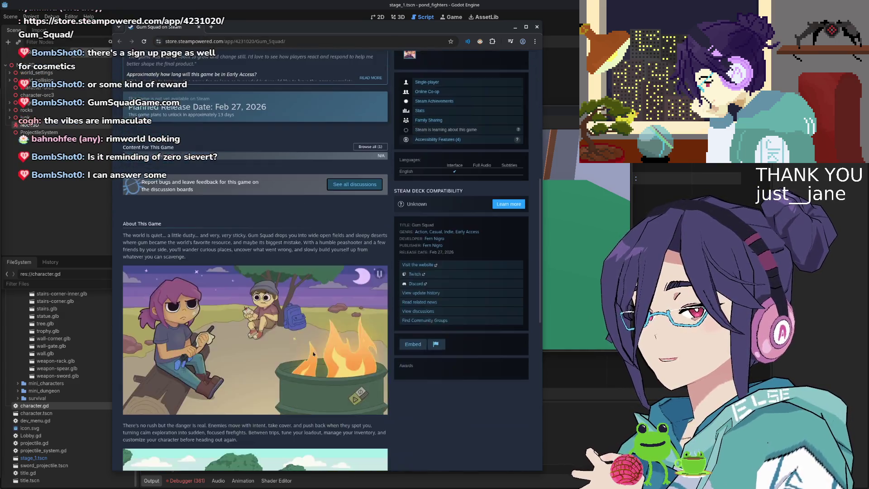
scroll(313, 354, "down", 10)
scroll(332, 357, "up", 2)
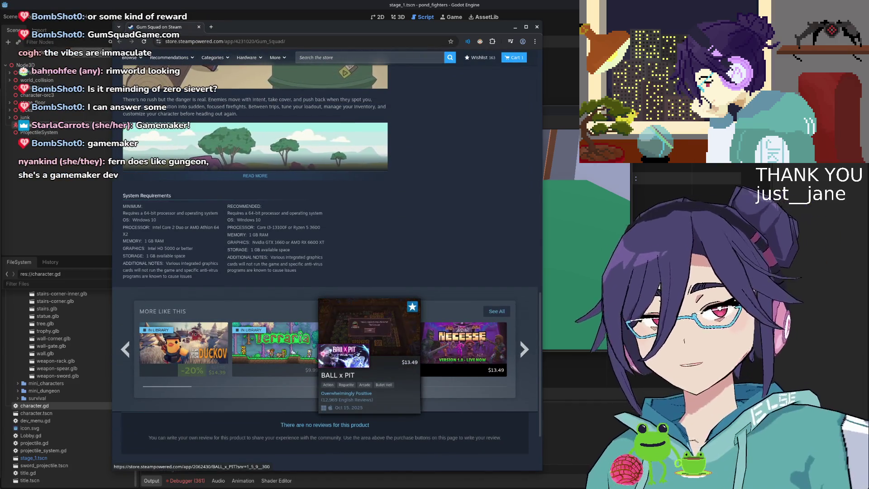
scroll(335, 349, "up", 15)
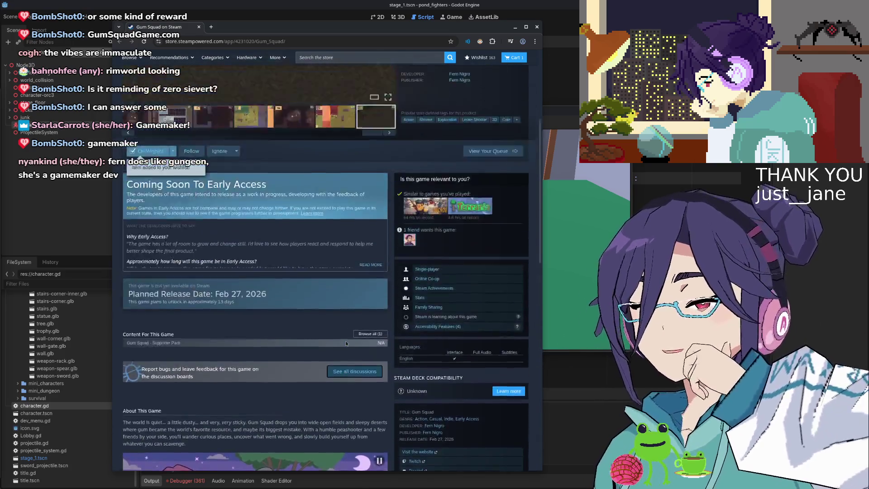
scroll(346, 343, "up", 4)
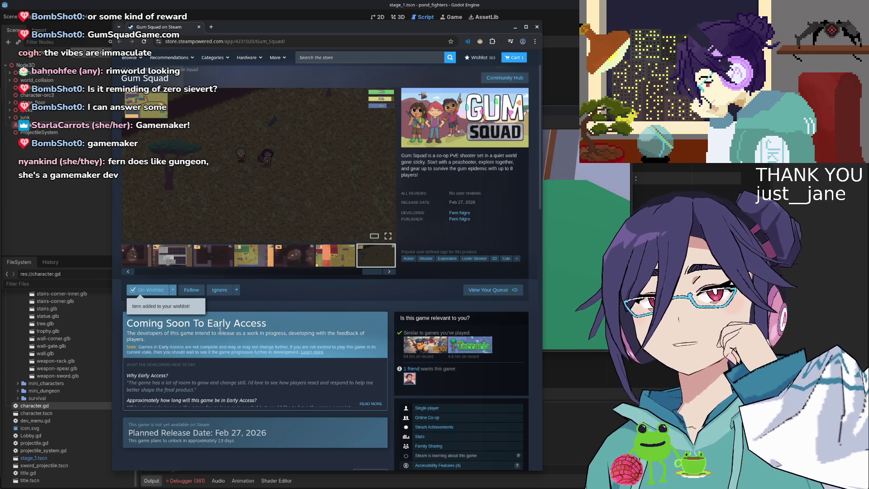
scroll(363, 316, "up", 1)
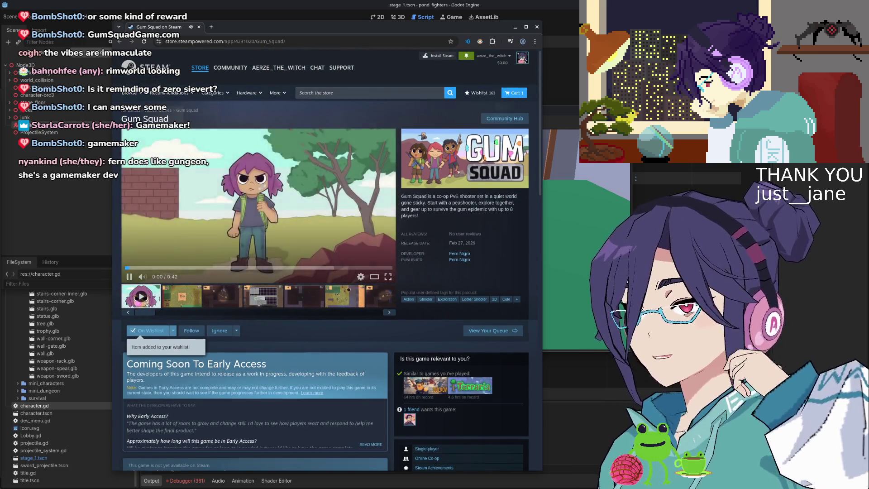
left_click(383, 299)
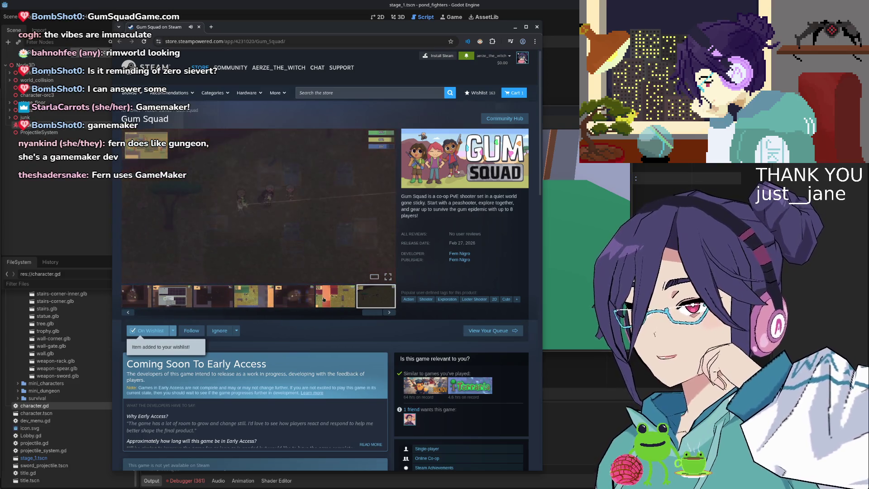
left_click(324, 298)
left_click(260, 300)
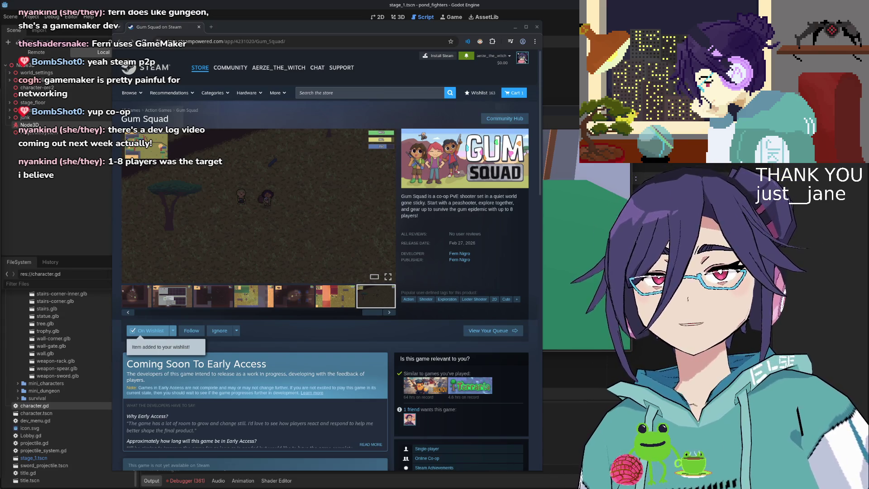
mouse_move(280, 231)
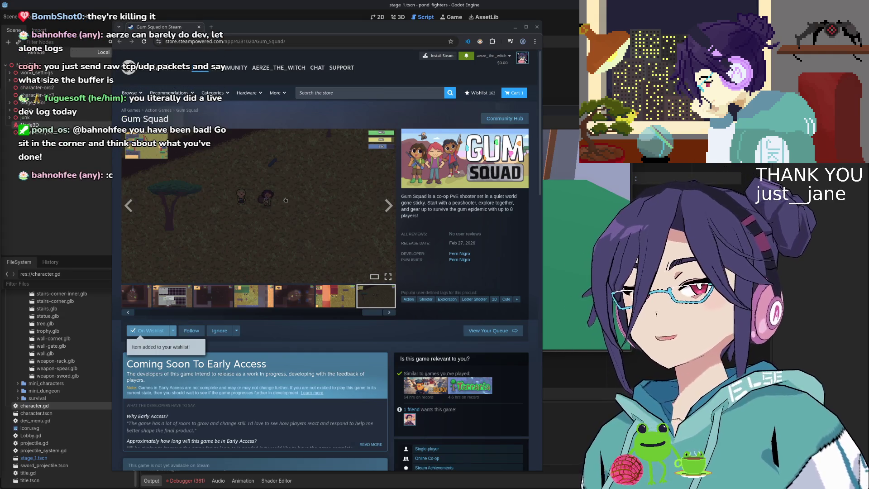
Step: Drag the store window aside to uncover the running game, then scroll through the page
mouse_move(342, 23)
left_mouse_down()
mouse_move(482, 253)
mouse_move(399, 403)
mouse_move(400, 328)
mouse_move(284, 80)
mouse_move(297, 50)
mouse_move(433, 246)
mouse_move(486, 373)
left_mouse_up()
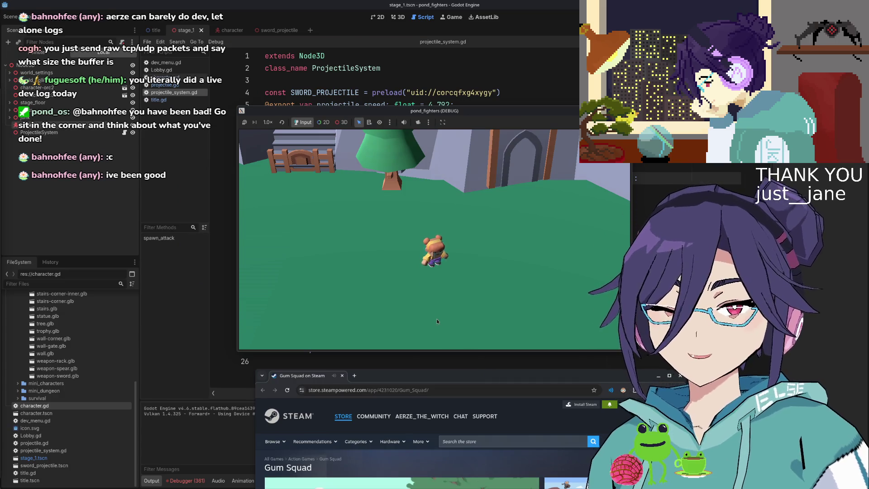
mouse_move(412, 382)
left_mouse_down()
mouse_move(288, 190)
mouse_move(282, 87)
left_mouse_up()
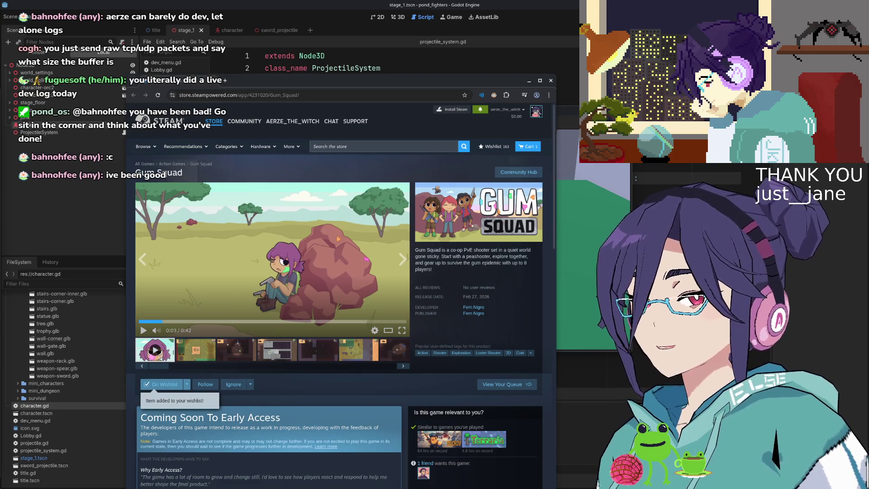
mouse_move(460, 84)
left_mouse_down()
mouse_move(365, 65)
mouse_move(355, 49)
mouse_move(364, 106)
mouse_move(367, 87)
left_mouse_up()
scroll(247, 317, "down", 3)
scroll(248, 317, "down", 15)
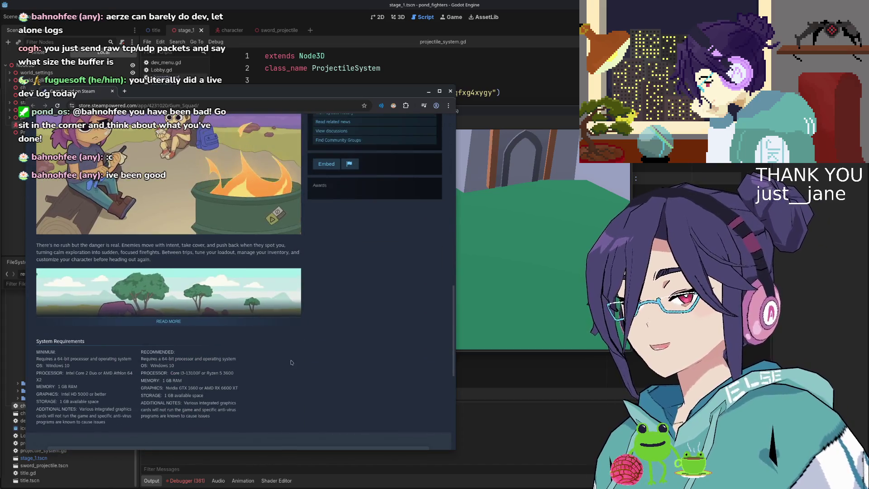
scroll(222, 356, "up", 20)
scroll(299, 359, "down", 6)
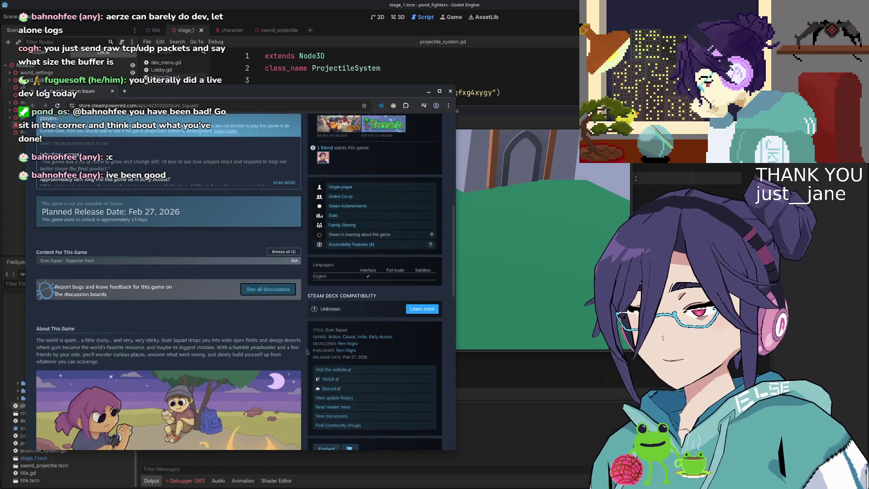
scroll(305, 348, "up", 1)
scroll(305, 329, "up", 2)
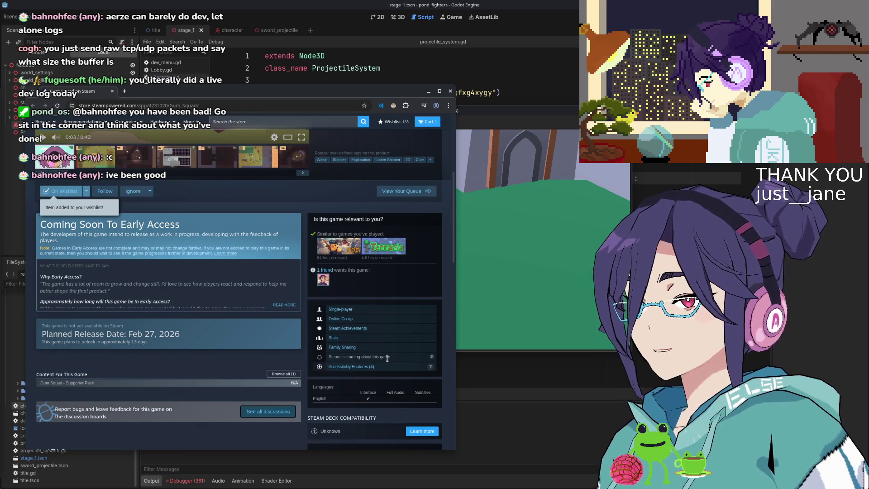
scroll(300, 357, "up", 1)
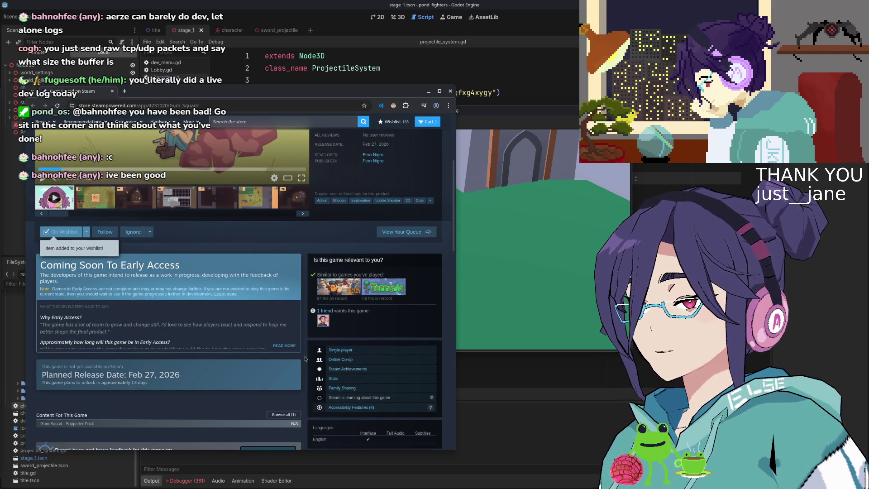
Step: Scroll back to the top and nudge the store window up and left into place
mouse_move(340, 292)
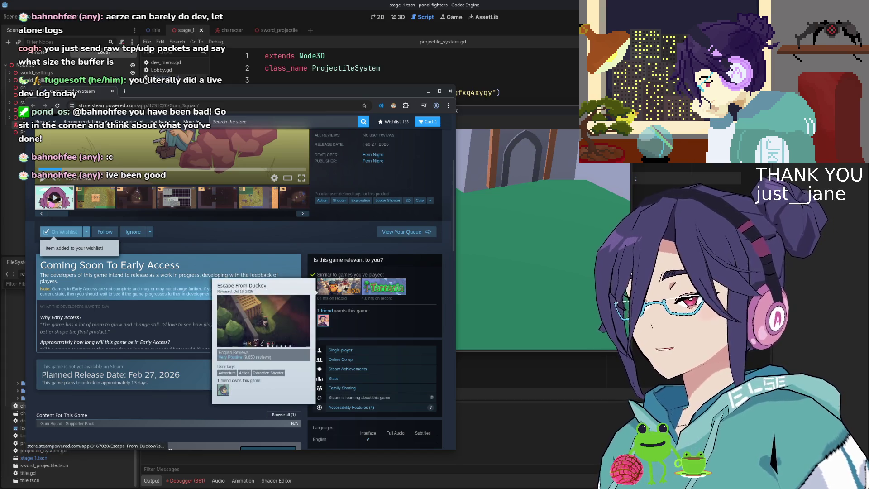
scroll(301, 327, "up", 2)
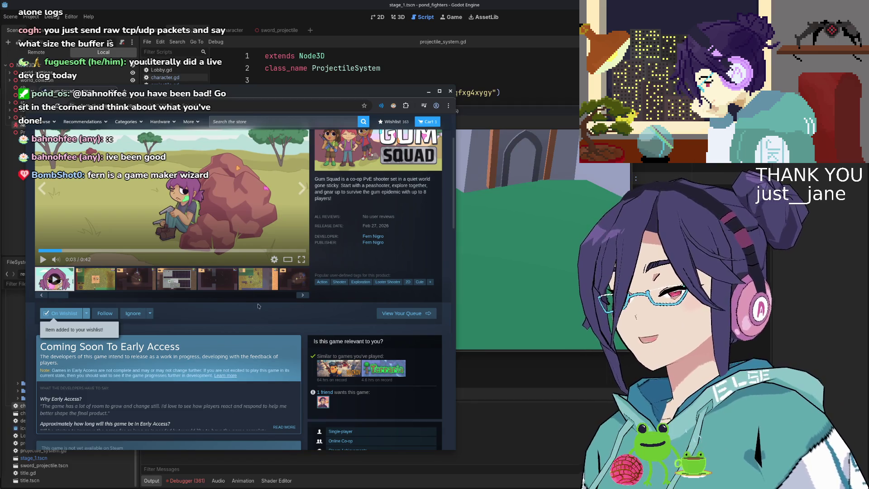
scroll(294, 313, "up", 2)
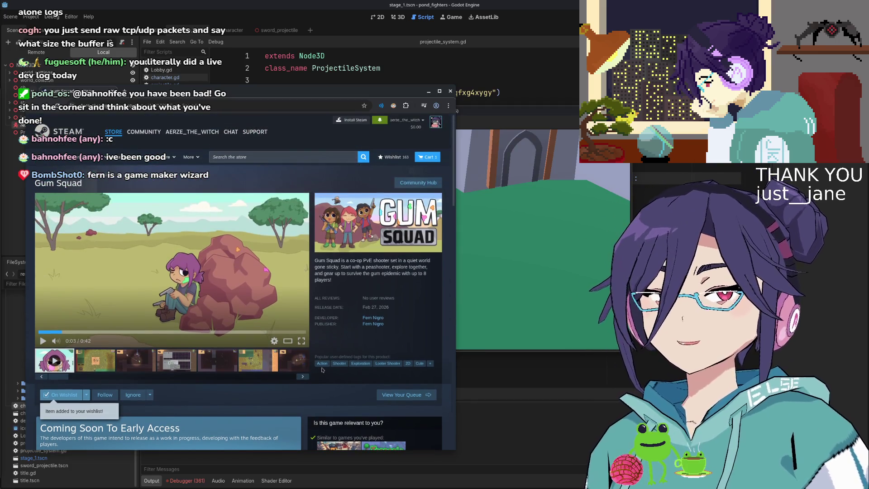
scroll(333, 291, "down", 2)
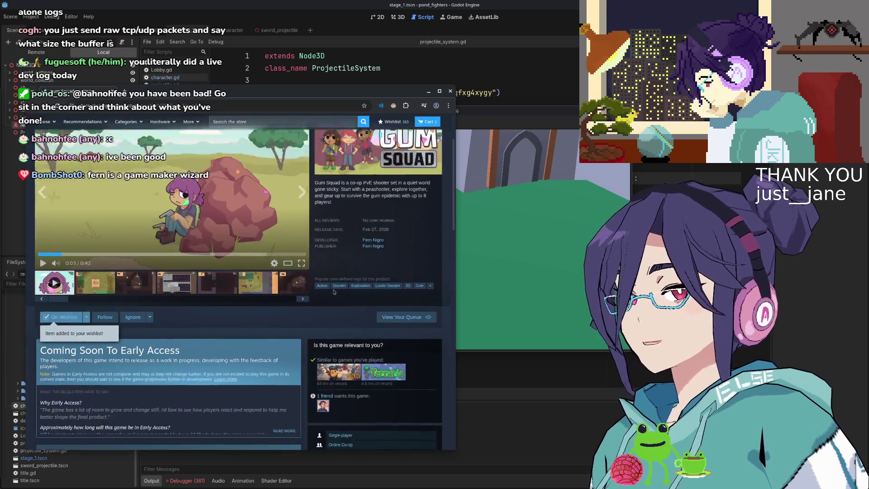
scroll(334, 291, "up", 2)
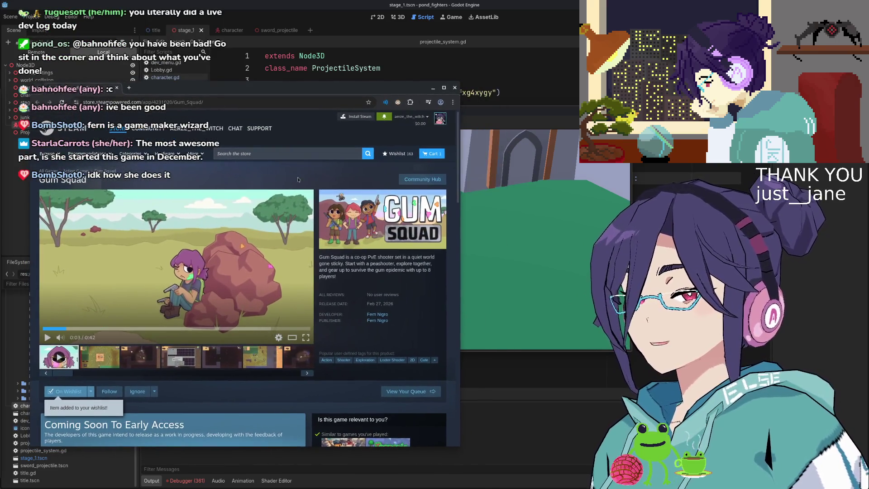
mouse_move(400, 88)
left_mouse_down()
mouse_move(379, 98)
mouse_move(408, 112)
left_mouse_up()
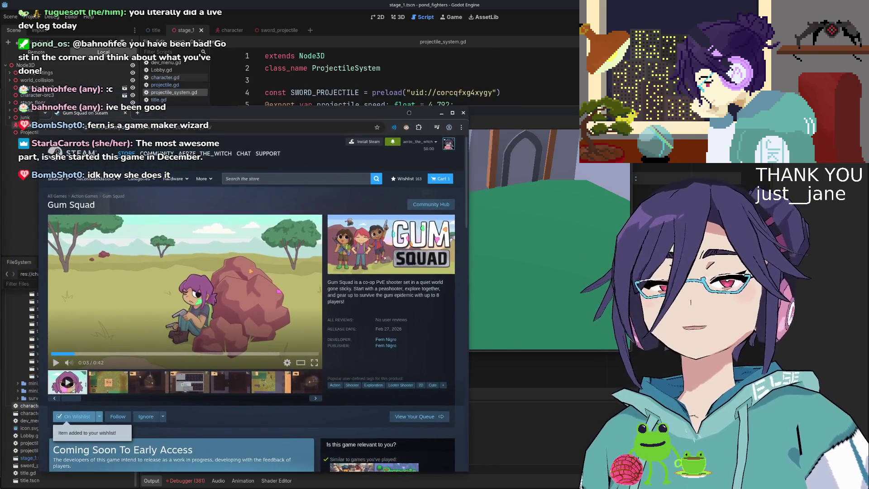
left_click_drag(271, 118, 273, 92)
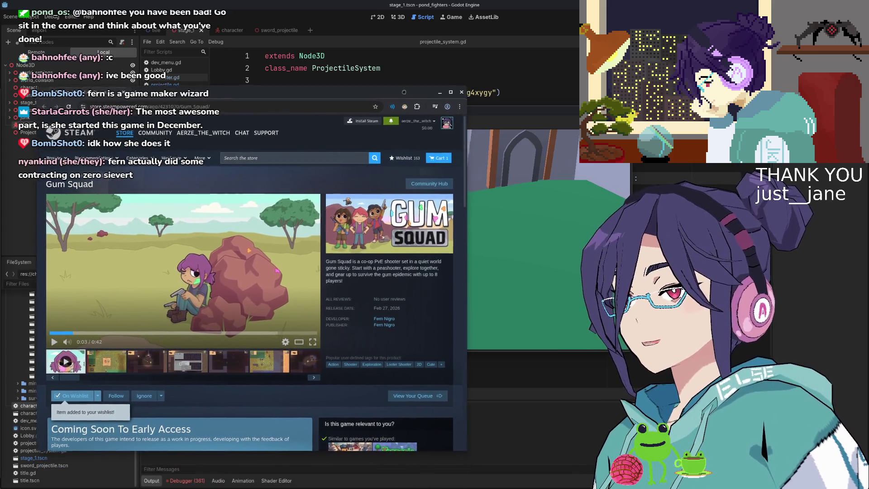
left_click_drag(407, 98, 389, 91)
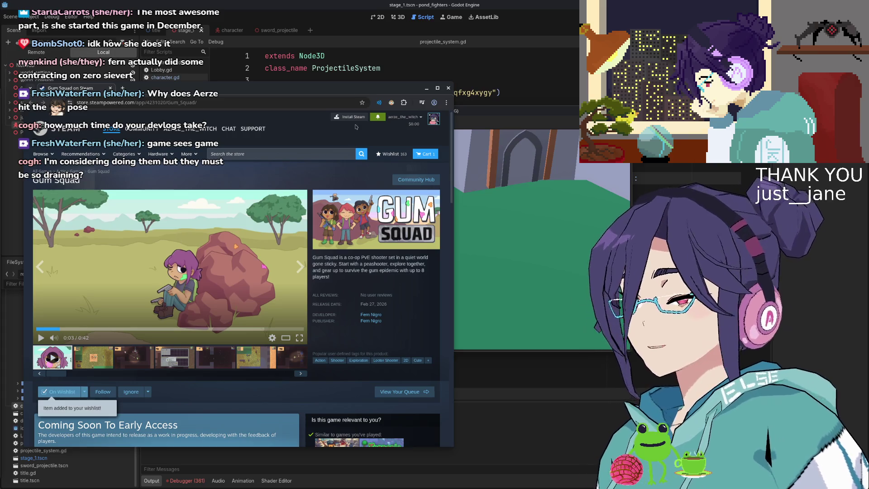
left_click_drag(380, 92, 379, 93)
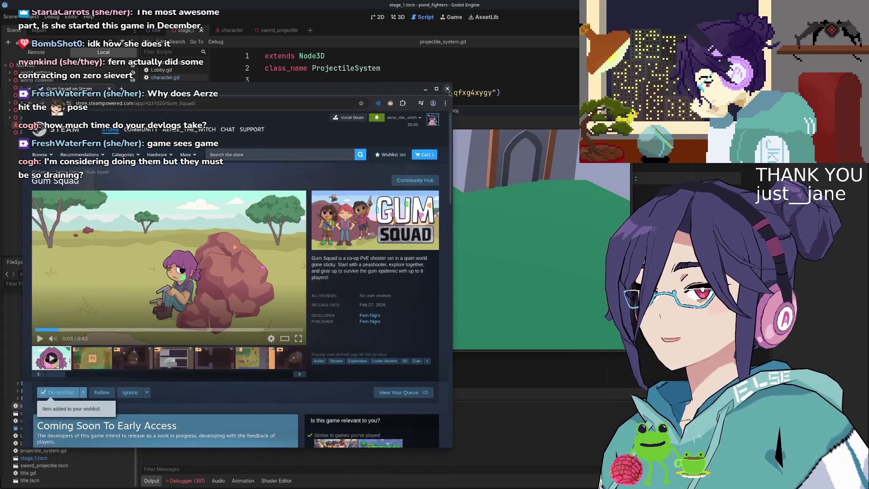
Step: Close the Steam store window and make the bear throw two swords in the game
left_click(448, 89)
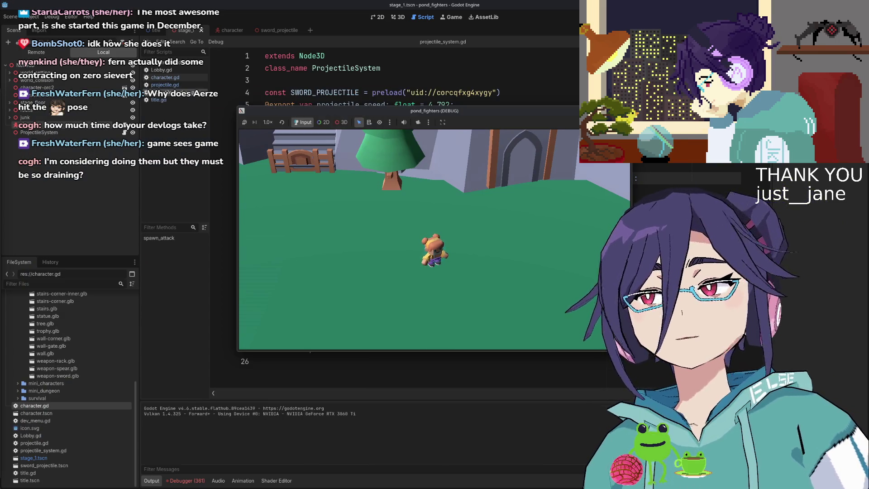
left_click(463, 256)
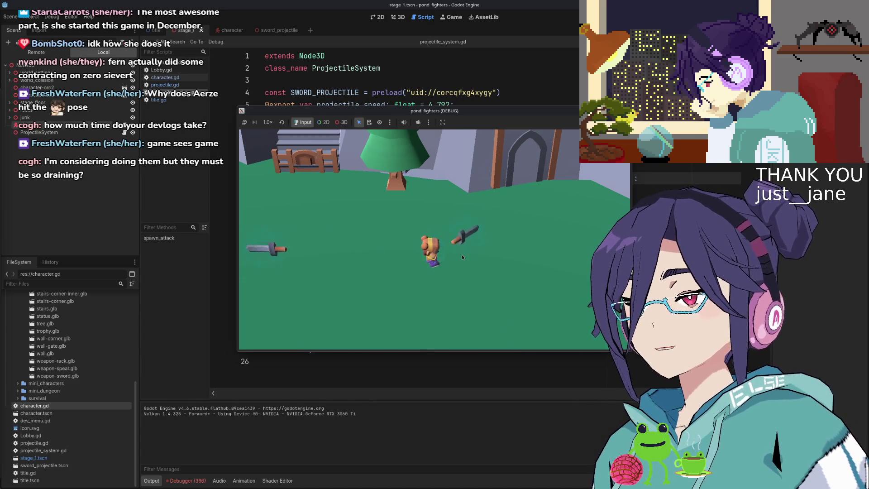
left_click(462, 256)
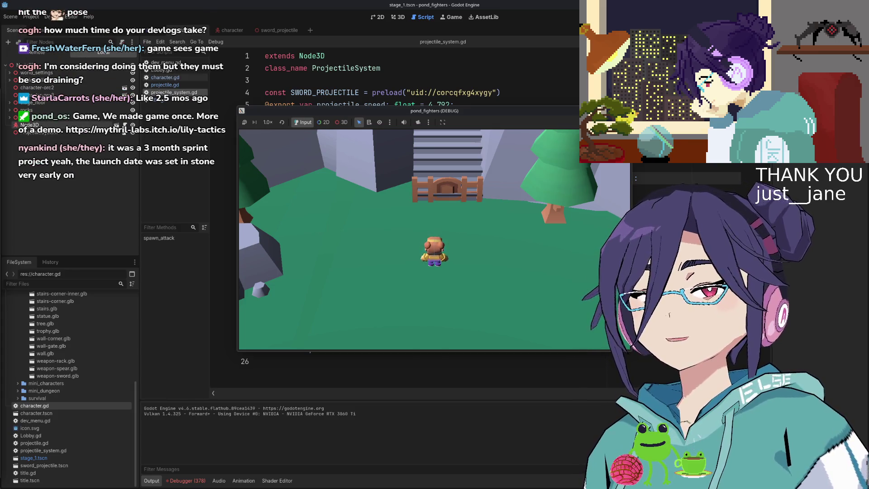
Step: Bring the itch.io page forward, move it aside, and play the Lily Tactics video muted
key("alt+Tab")
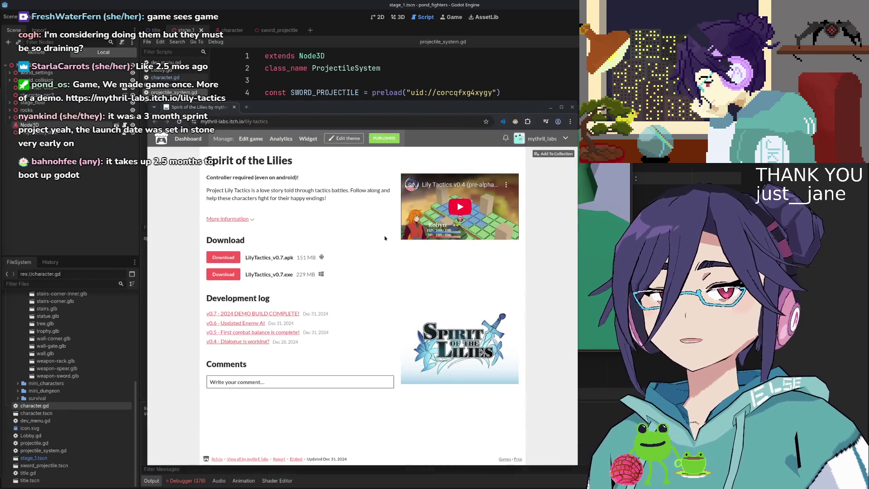
left_click_drag(466, 109, 378, 109)
left_click(373, 185)
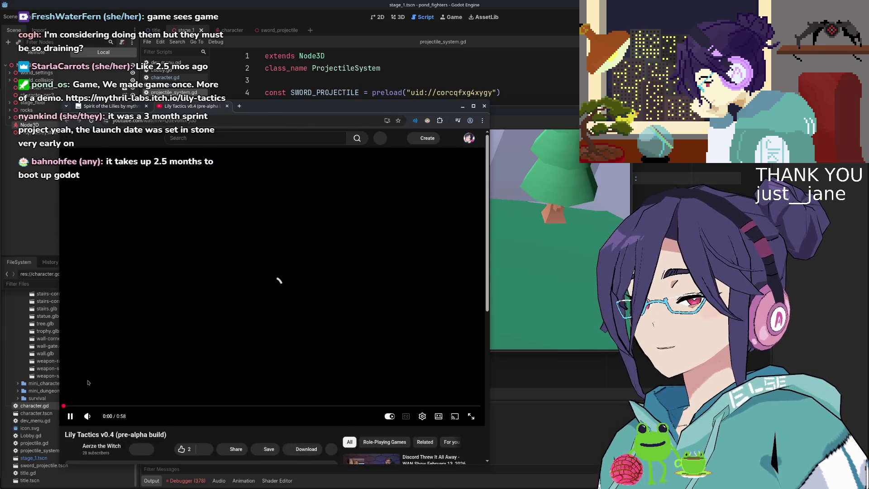
left_click_drag(97, 417, 93, 416)
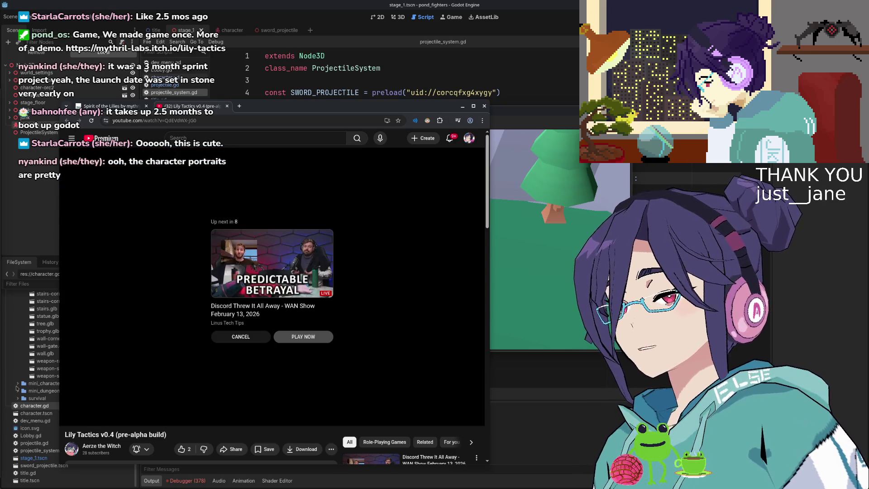
Step: Cancel autoplay, then close the Lily Tactics video tab and the itch.io window
left_click(241, 336)
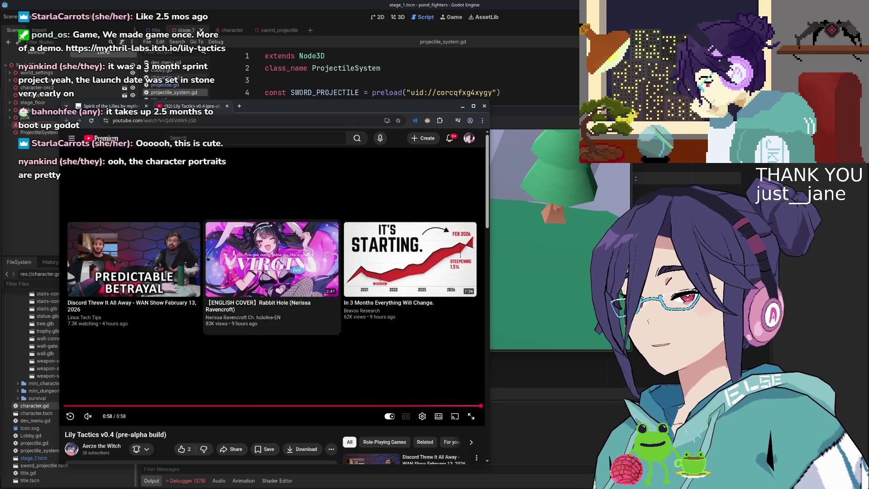
left_click(226, 106)
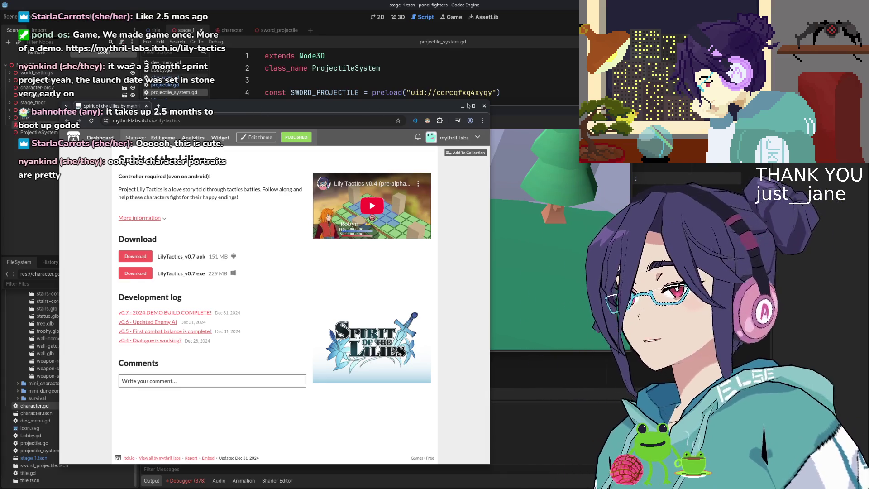
left_click(483, 107)
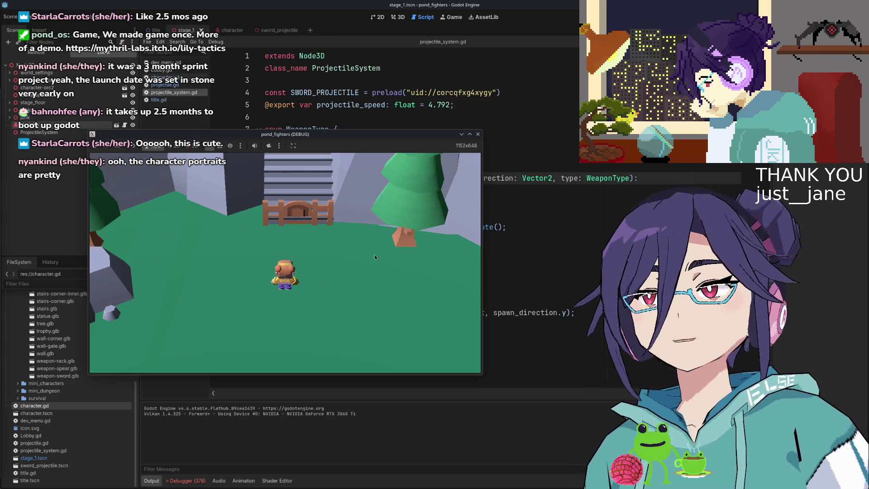
Step: Walk the bear toward the archway, throwing swords to the right and left
key("d")
left_click(326, 265)
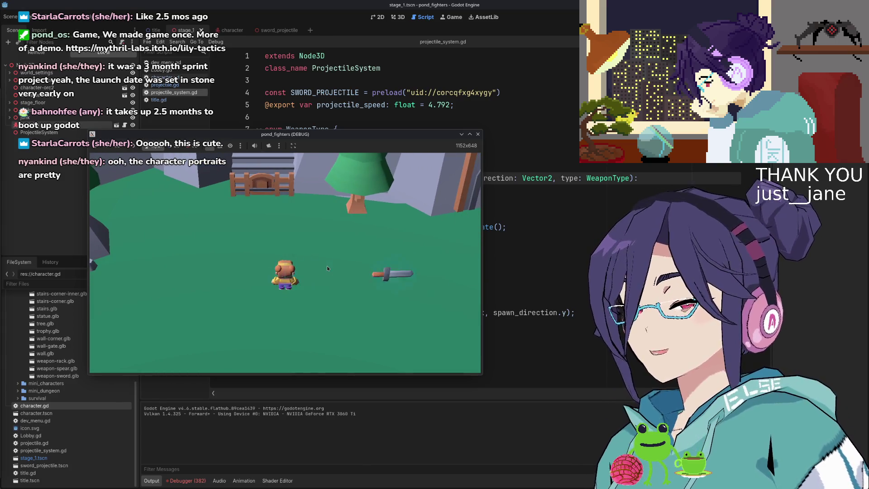
left_click(319, 272)
left_click(318, 272)
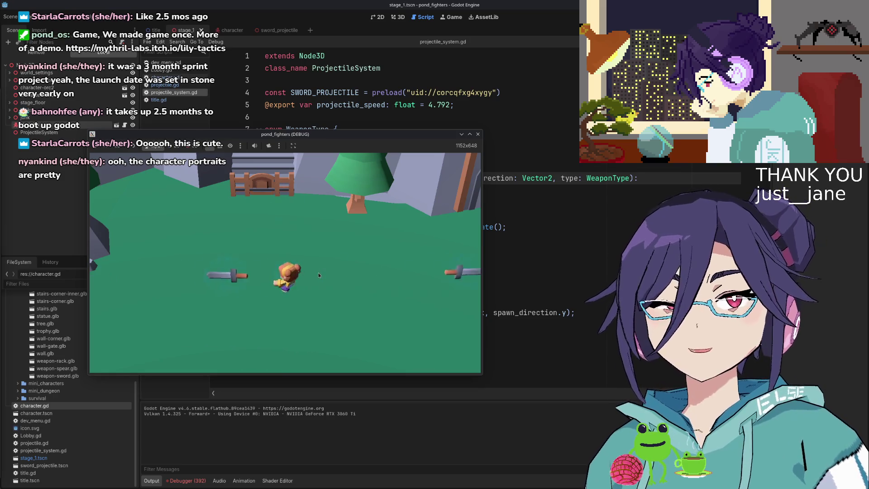
key("w")
key("d")
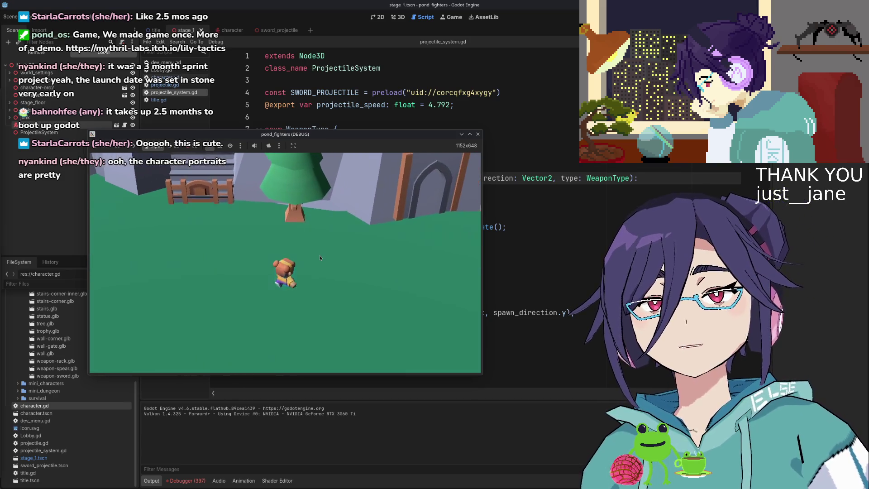
key("d")
left_click(327, 261)
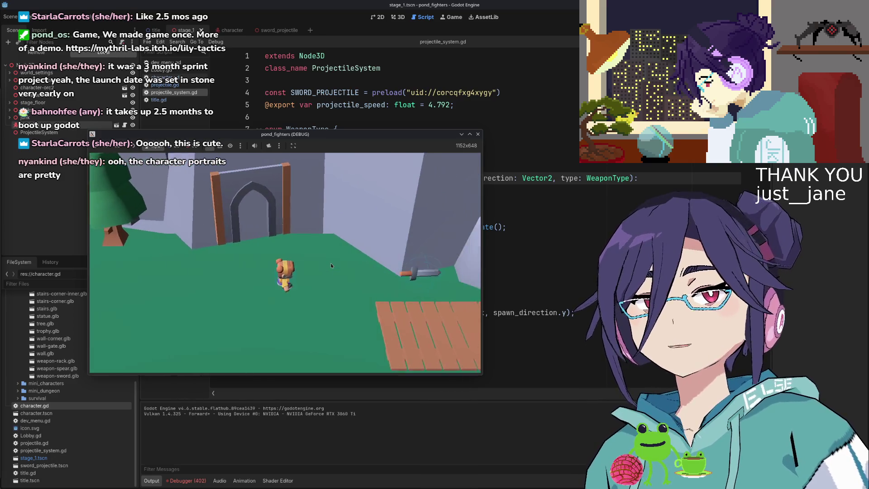
key("a")
left_click(327, 276)
left_click(327, 276)
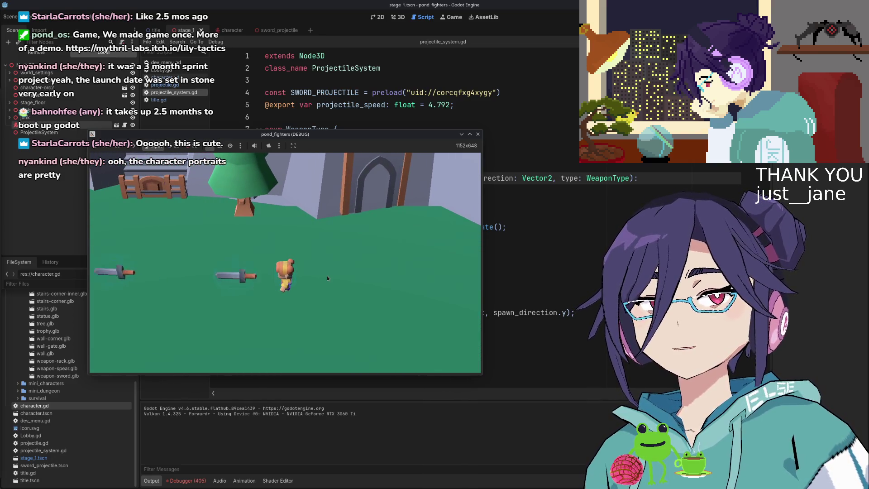
Step: Walk the bear back and forth, throw swords to the right, then stop the game
key("d")
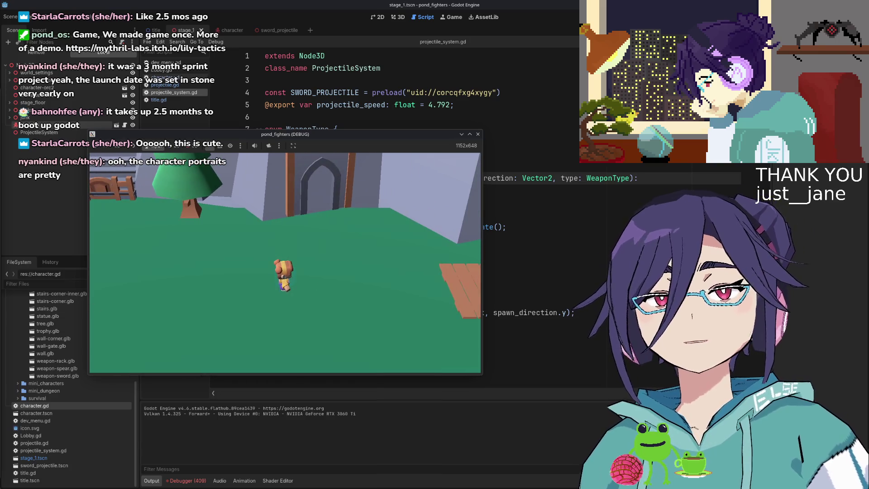
key("d")
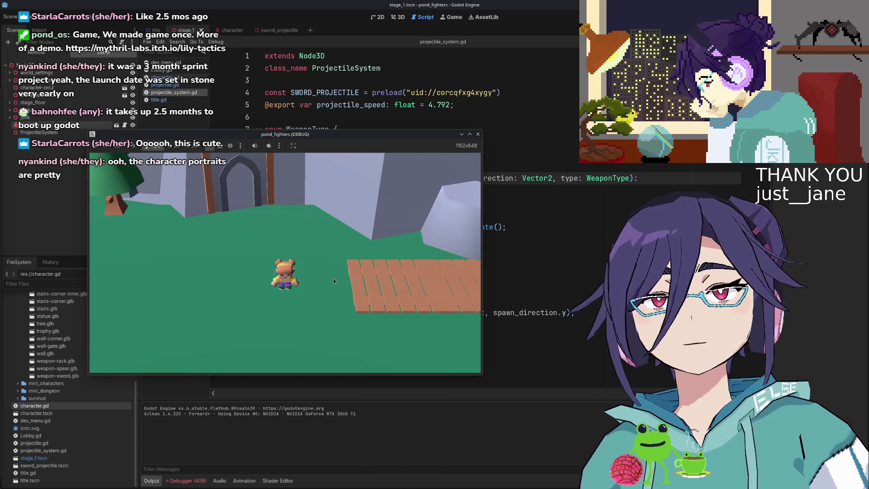
key("a")
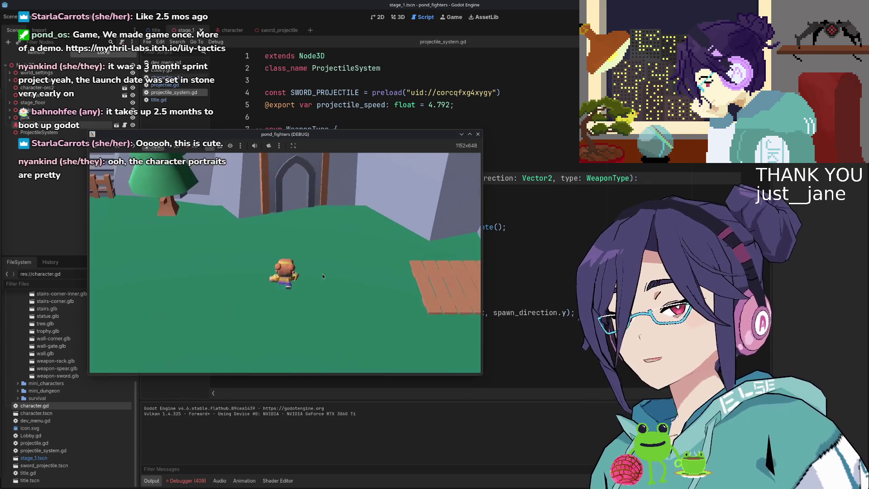
key("a")
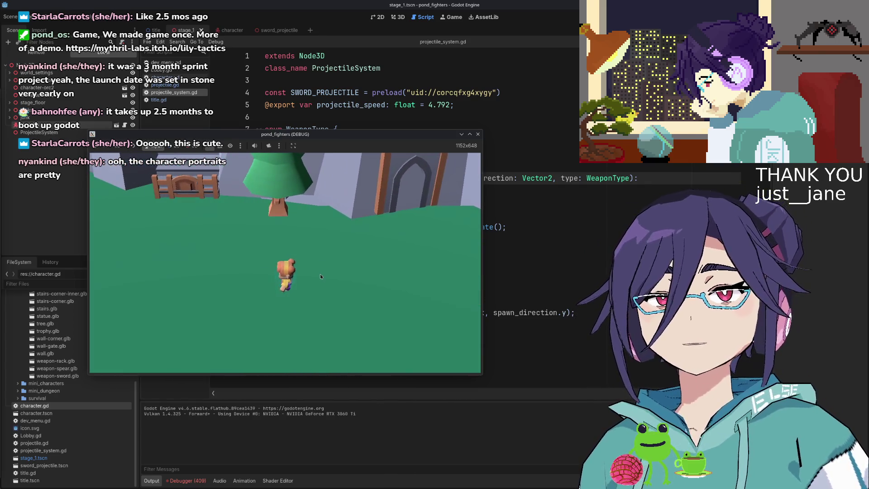
key("d")
left_click(319, 275)
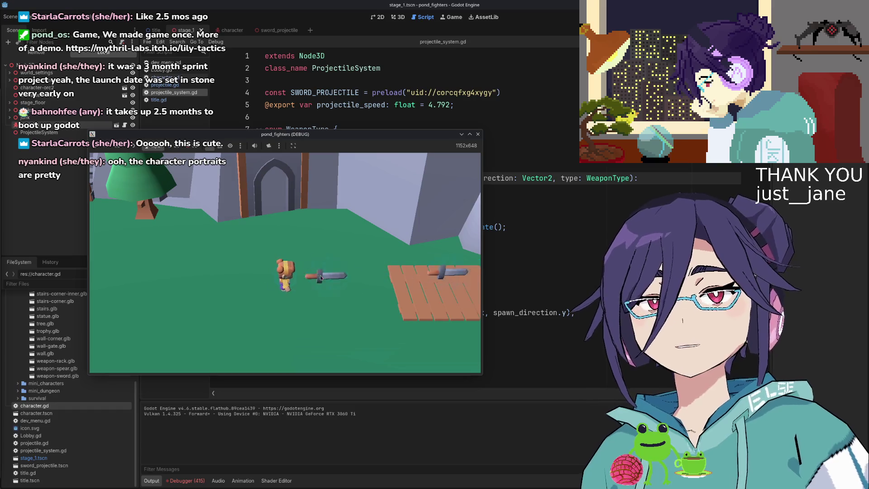
key("a")
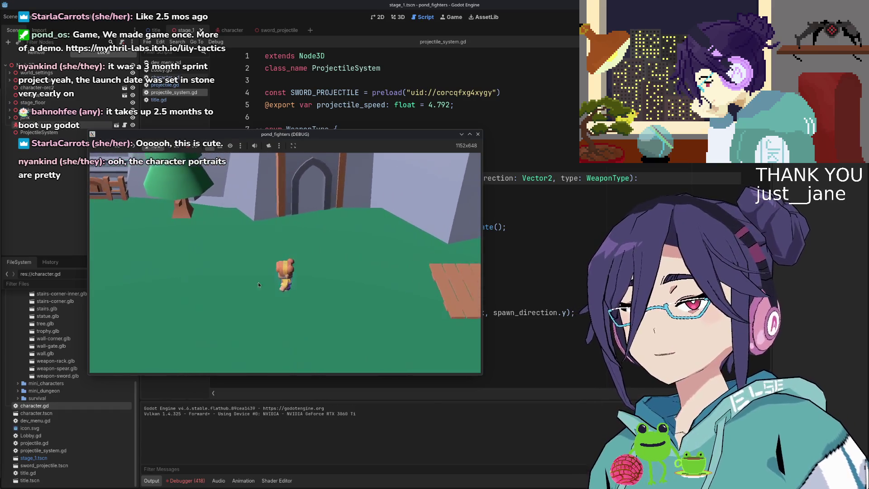
key("s")
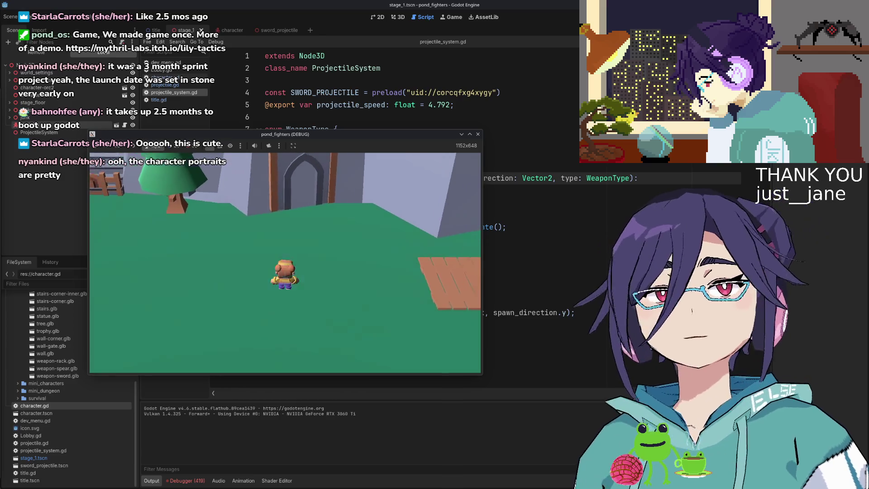
key("d")
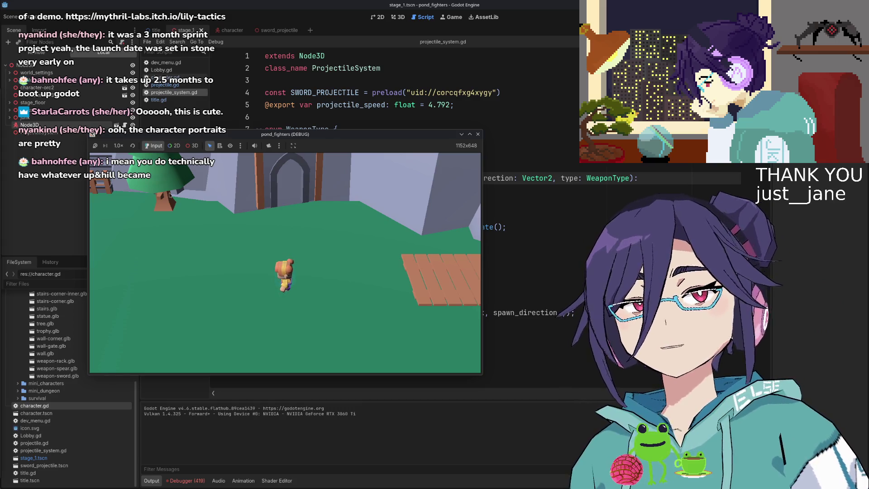
left_click(478, 135)
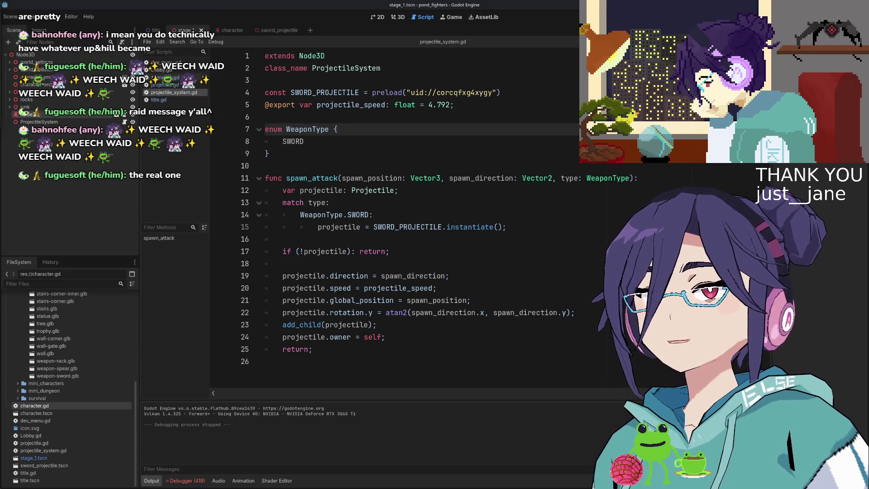
Step: In the terminal, check git status, stage everything with git add ., and review the staged files
key("alt+Tab")
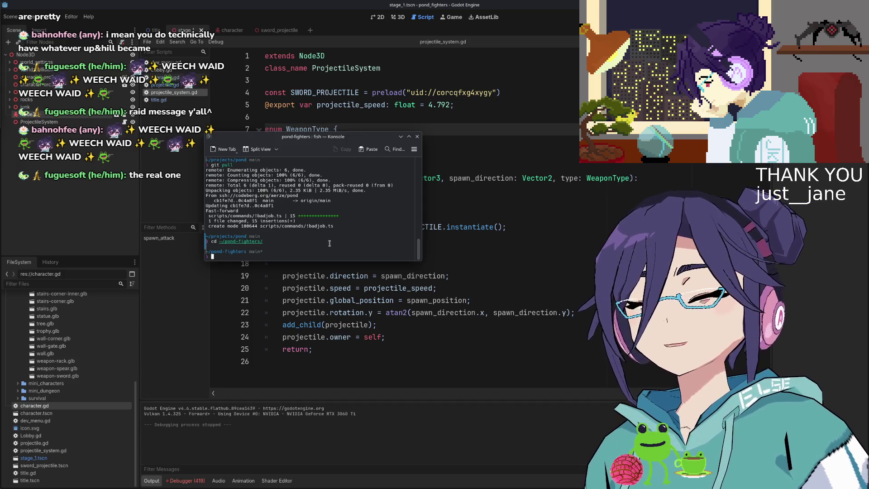
type("gi")
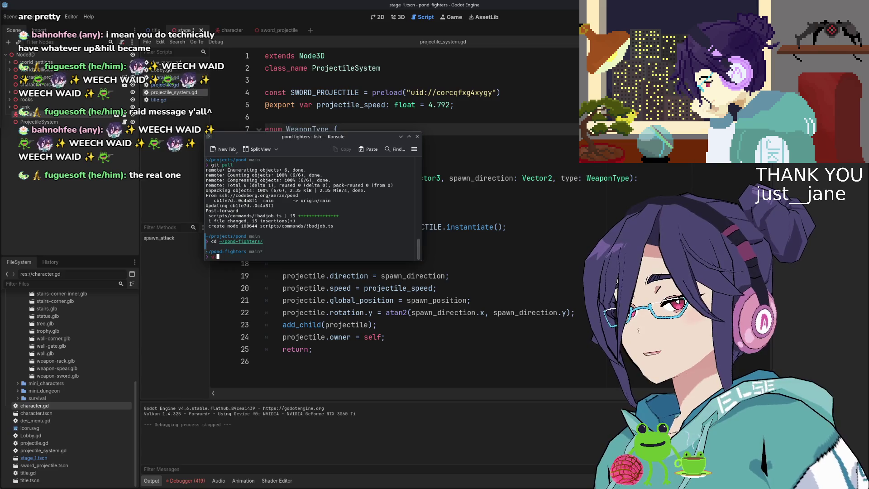
type("t ad")
key("BackSpace")
key("BackSpace")
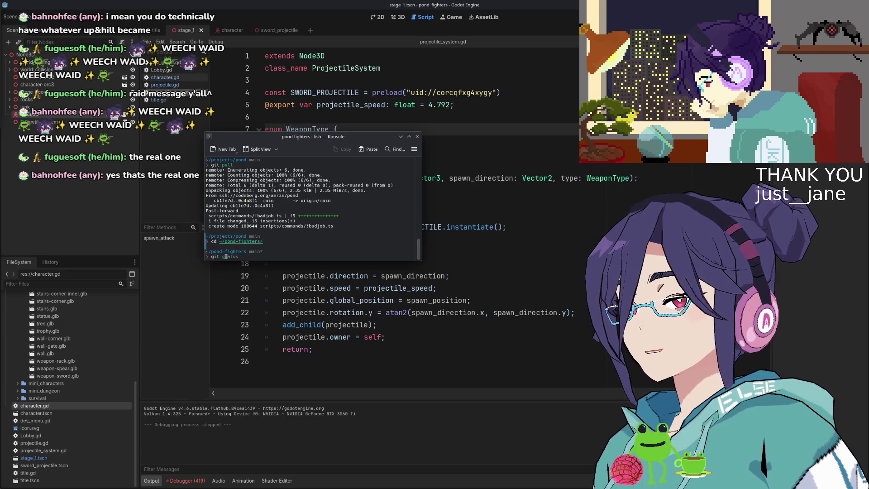
type("status")
key("Return")
type("git add .")
key("Return")
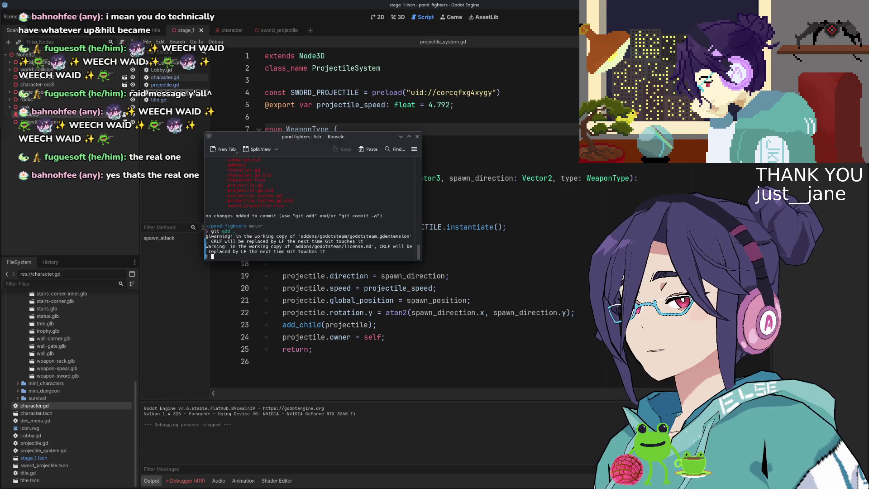
type("git status")
key("Return")
Step: Commit with message "character controller and attack spawner" and confirm a clean tree with git status
type("git ")
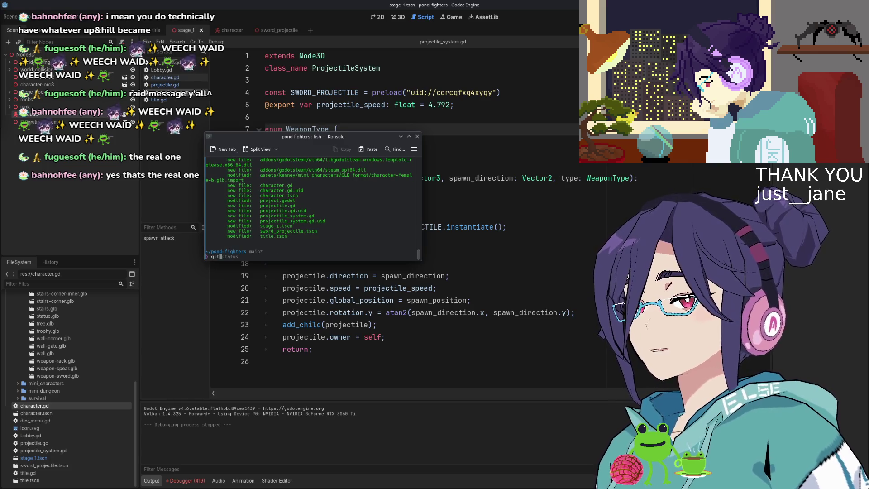
type("commit -m ")
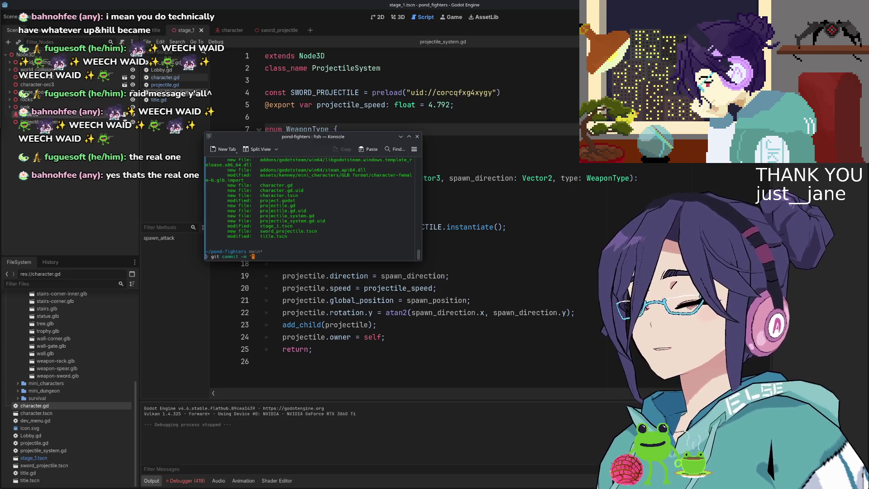
type("\"")
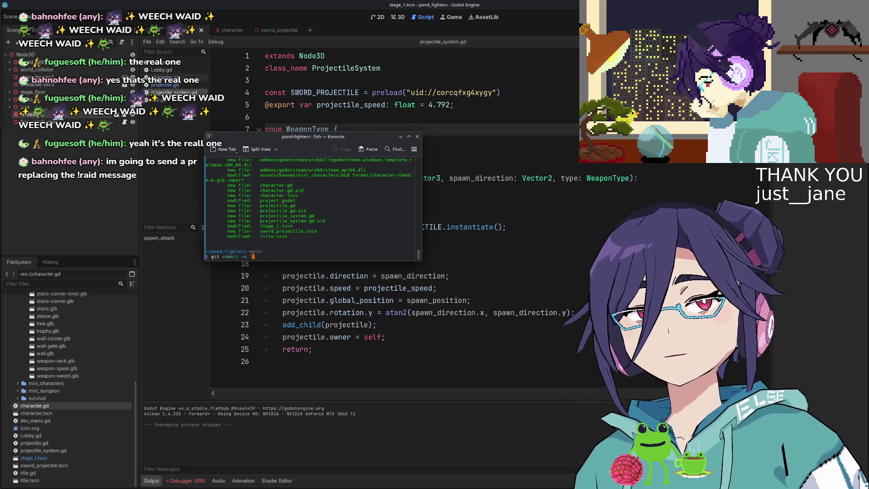
type("character contorll")
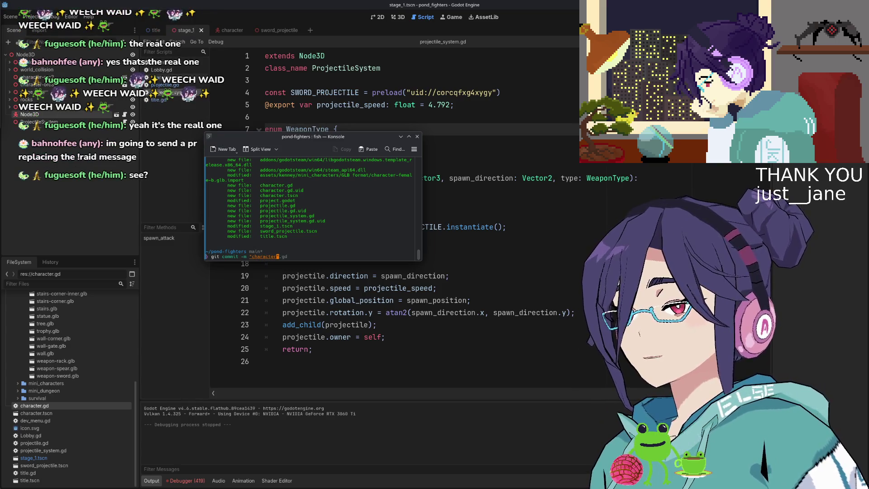
key("BackSpace")
key("BackSpace")
key("BackSpace")
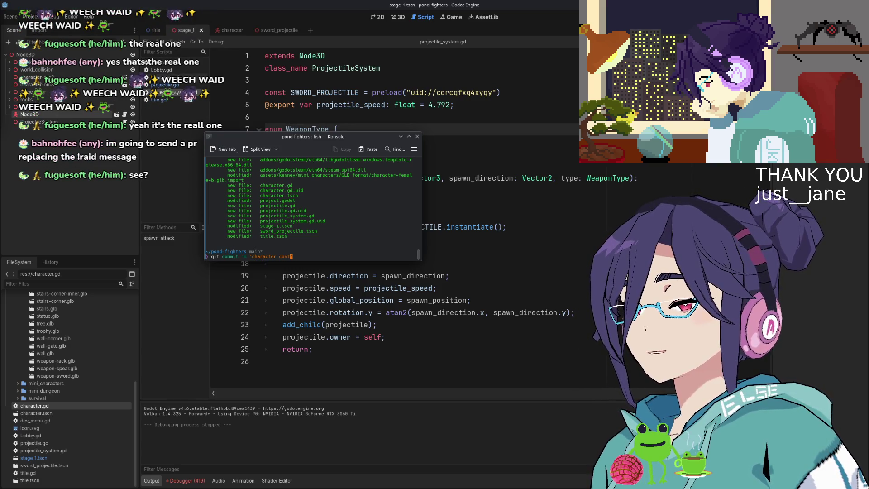
type("roller and attack spawn")
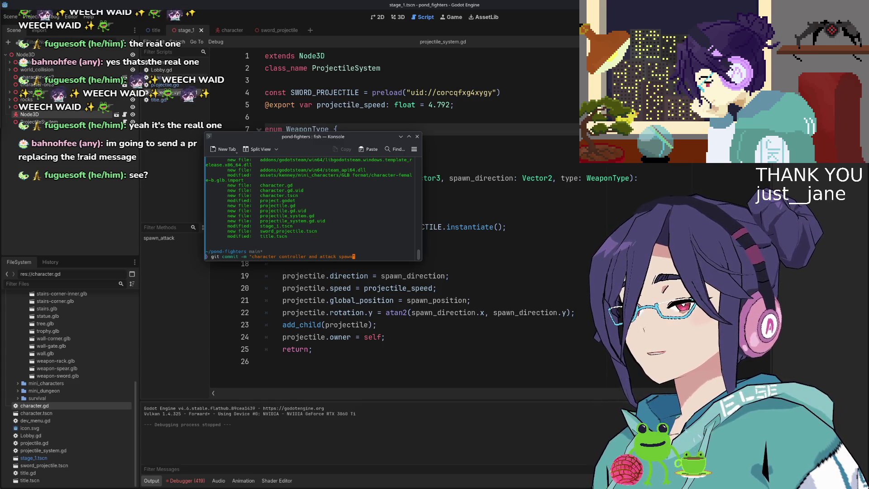
type("er")
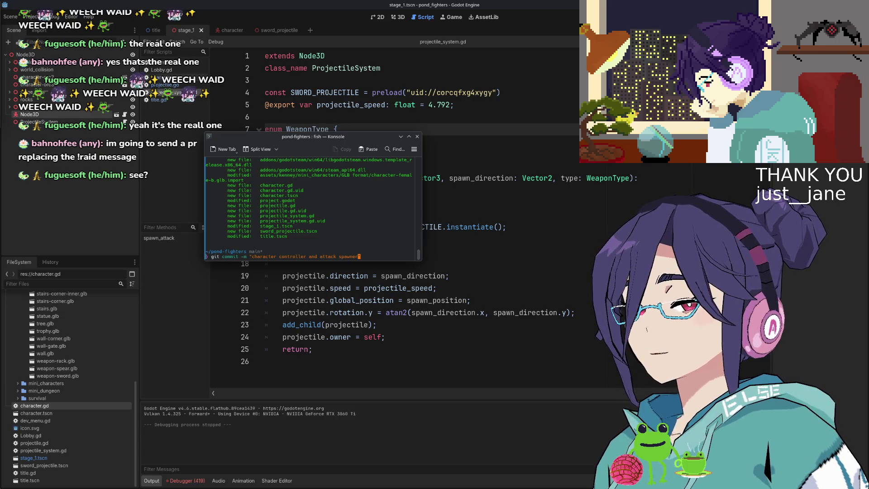
type("\"")
key("Return")
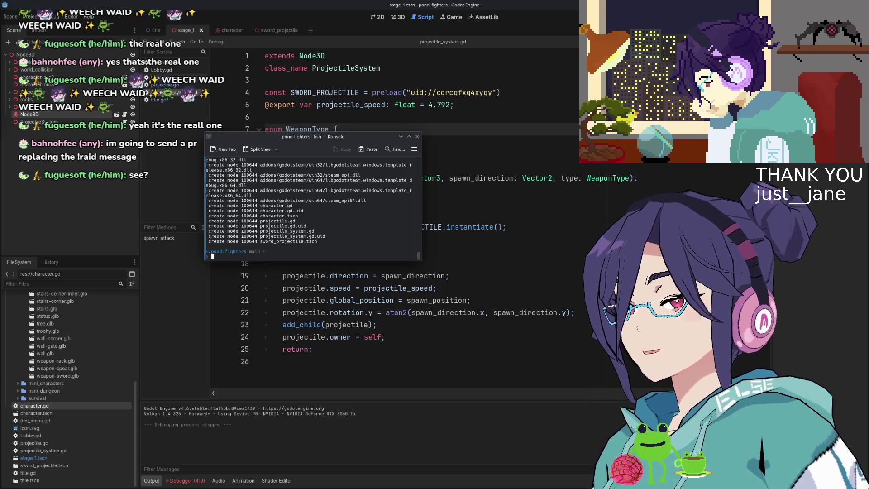
type("git status")
key("Return")
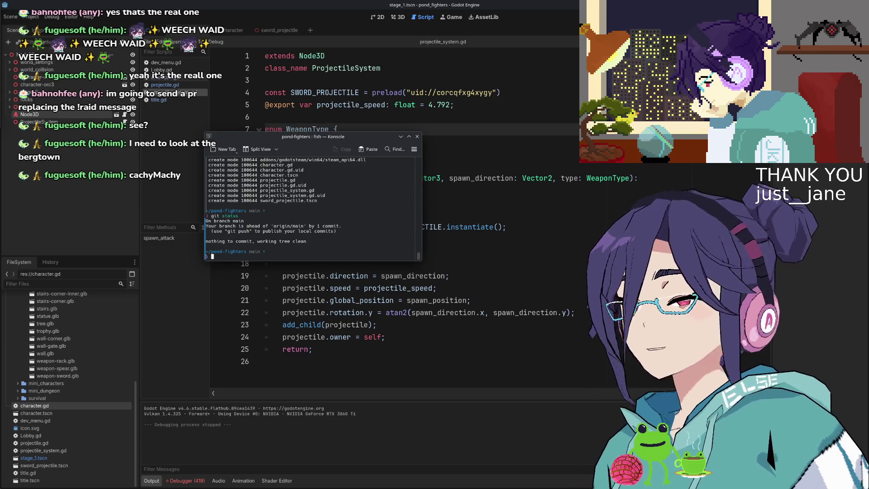
Step: Run git push to send the new local commit to origin/main
type("git push")
key("Return")
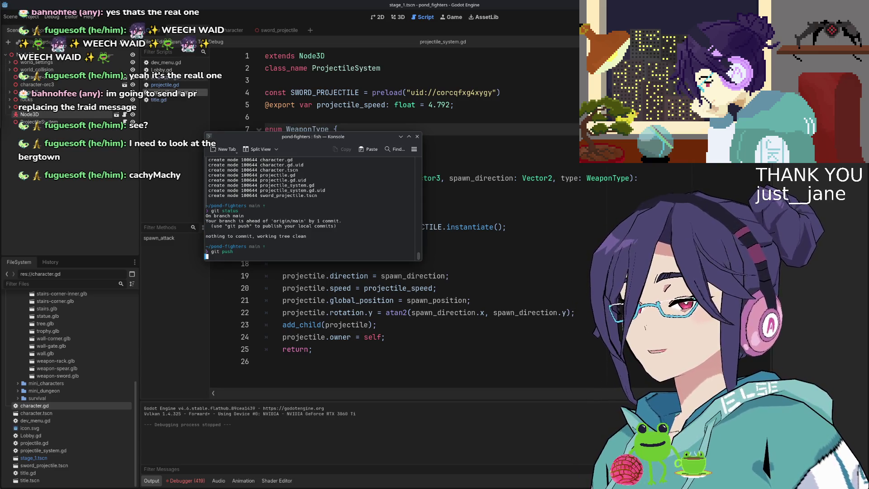